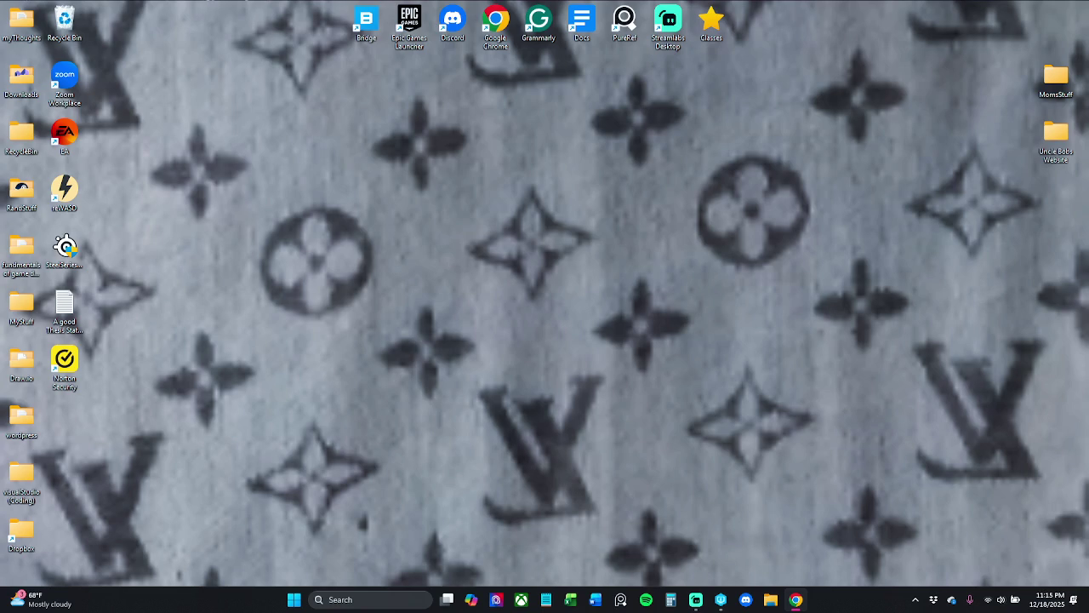
# Step: Bring the Unreal Editor with the BP_Patrol_Route event graph to the front
pyautogui.click(721, 599)
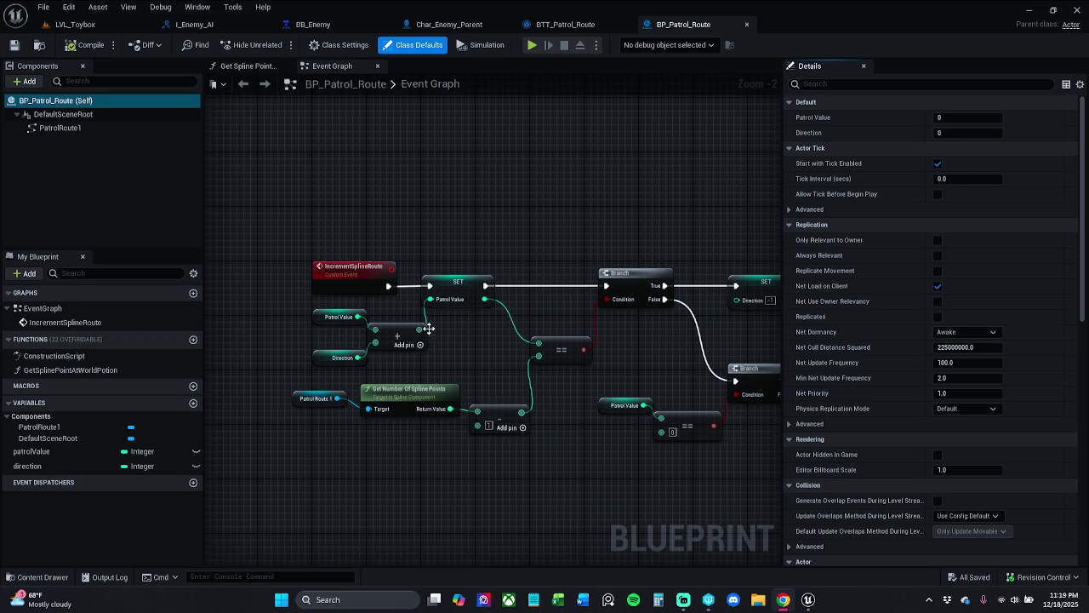
# Step: Browse the Content Drawer to _MyContent > Characters > Enemy > BehaviorTree and open BT_Enemy
pyautogui.moveTo(425, 260)
pyautogui.mouseDown()
pyautogui.moveTo(461, 282)
pyautogui.moveTo(405, 225)
pyautogui.moveTo(401, 215)
pyautogui.moveTo(423, 211)
pyautogui.mouseUp()
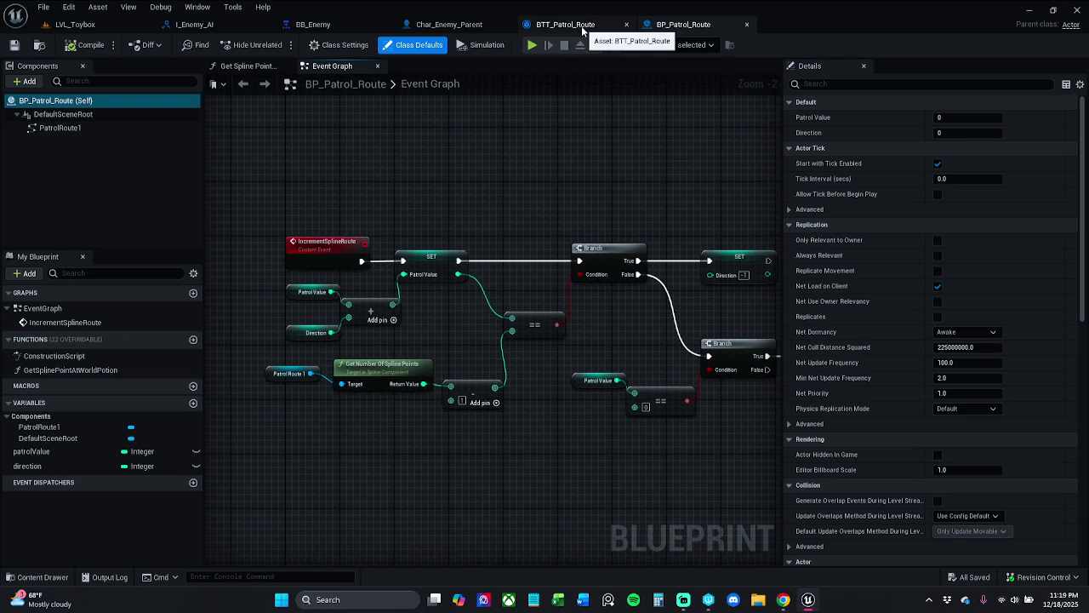
pyautogui.click(581, 25)
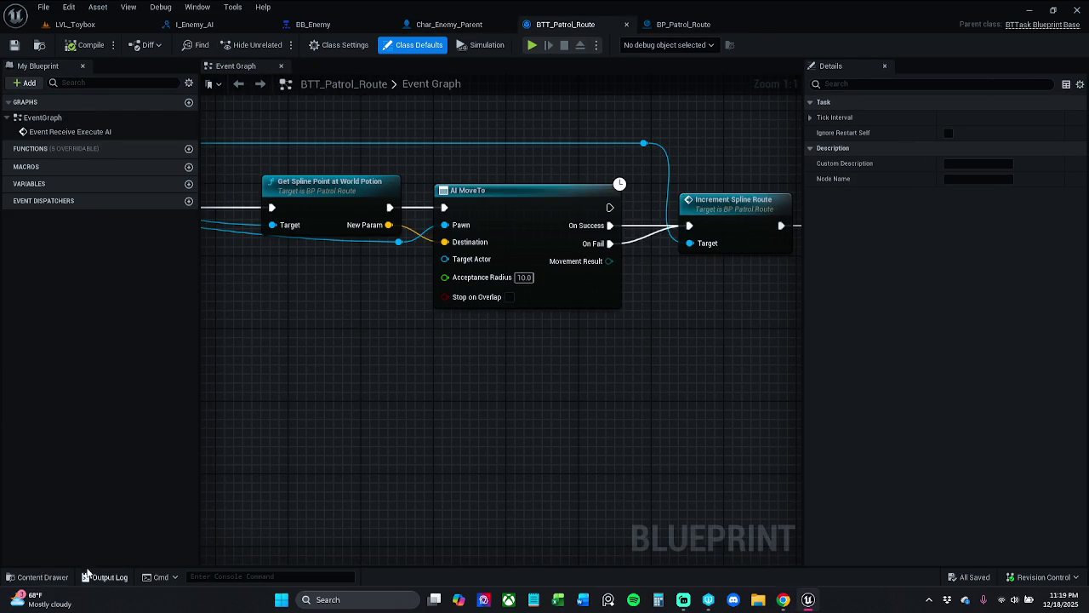
pyautogui.click(26, 577)
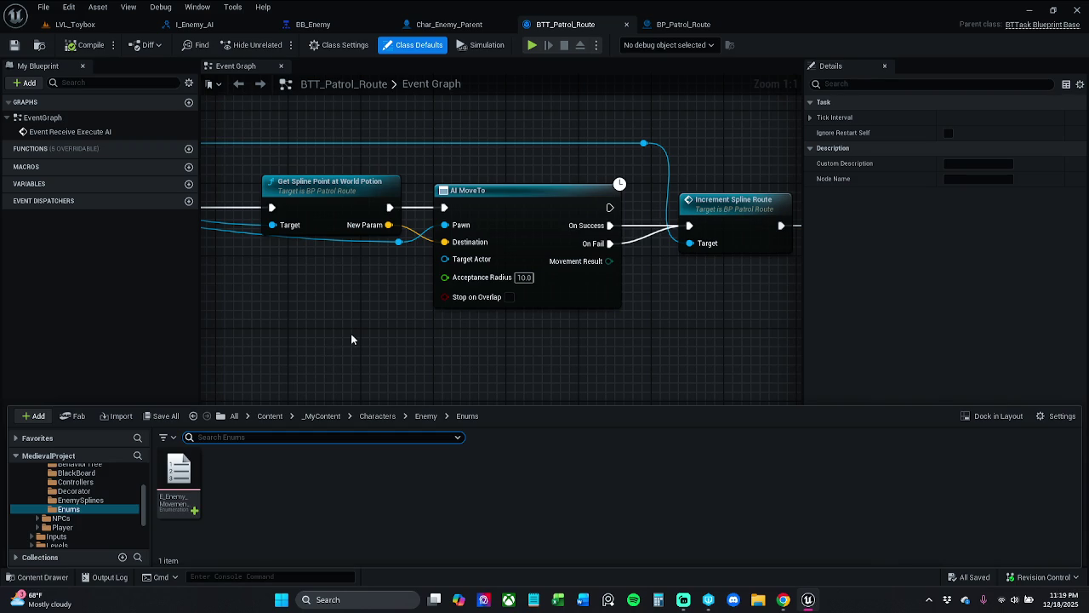
pyautogui.click(321, 416)
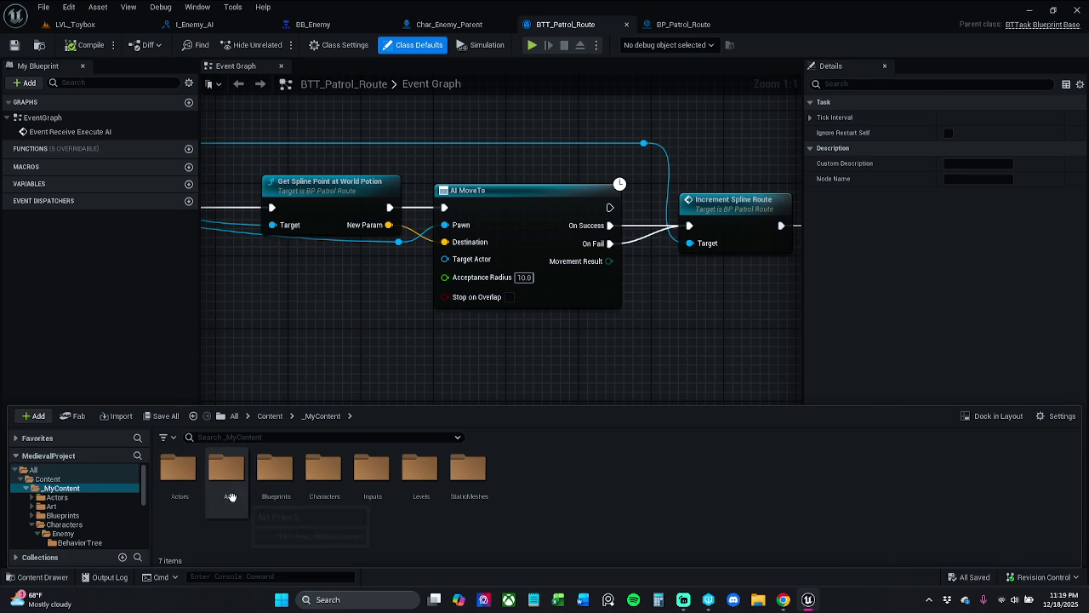
pyautogui.doubleClick(315, 478)
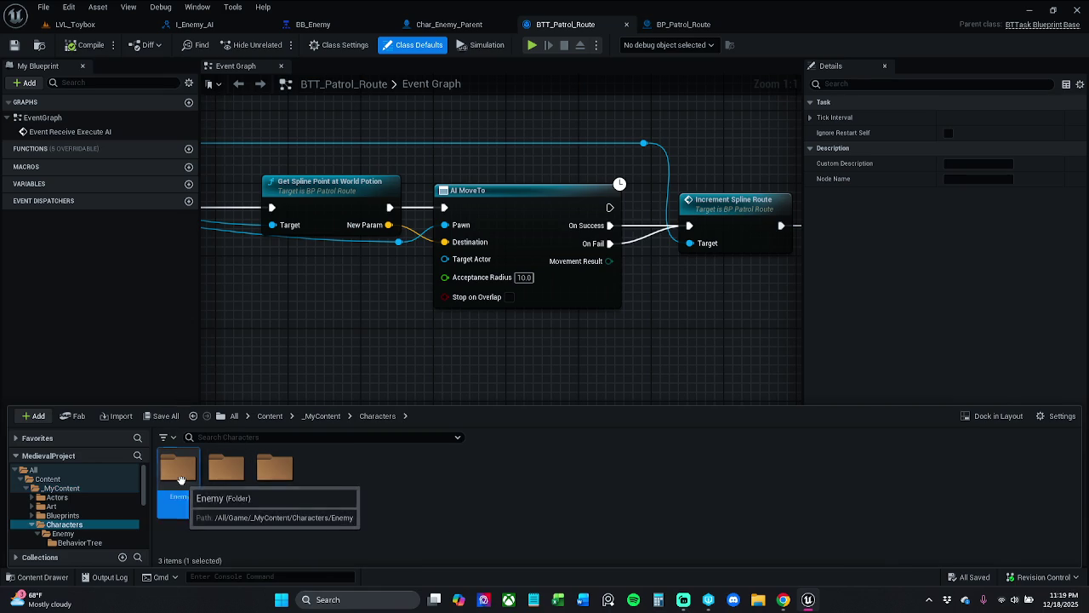
pyautogui.doubleClick(178, 476)
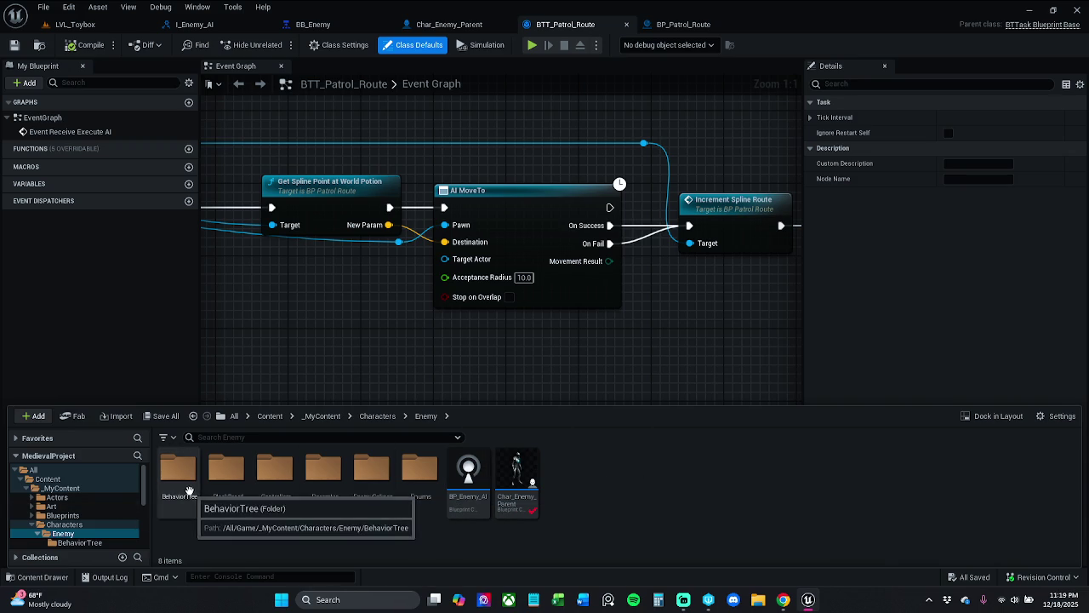
pyautogui.click(176, 482)
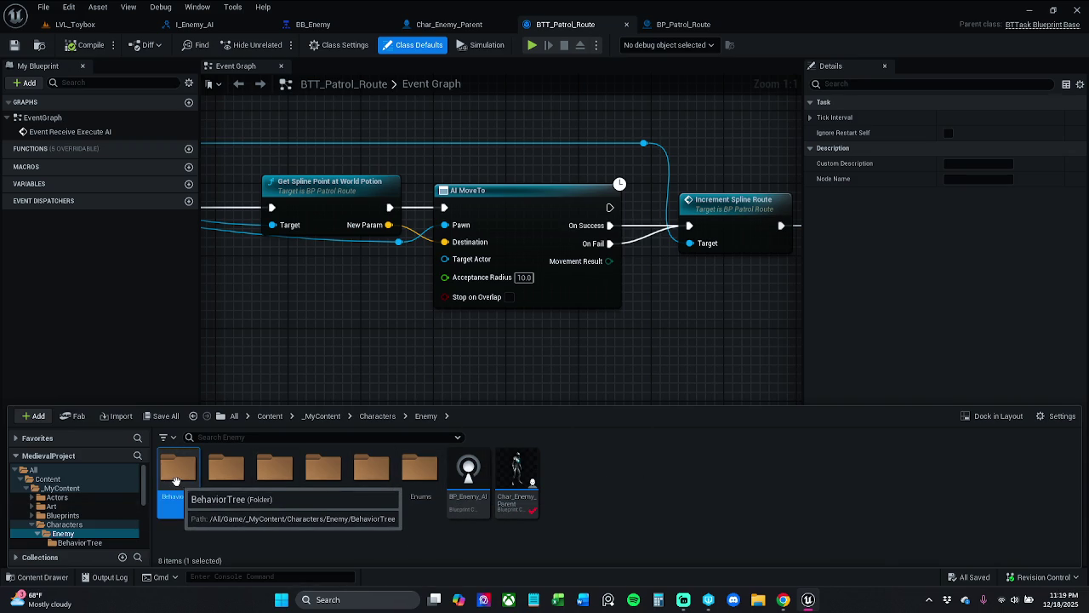
pyautogui.doubleClick(178, 485)
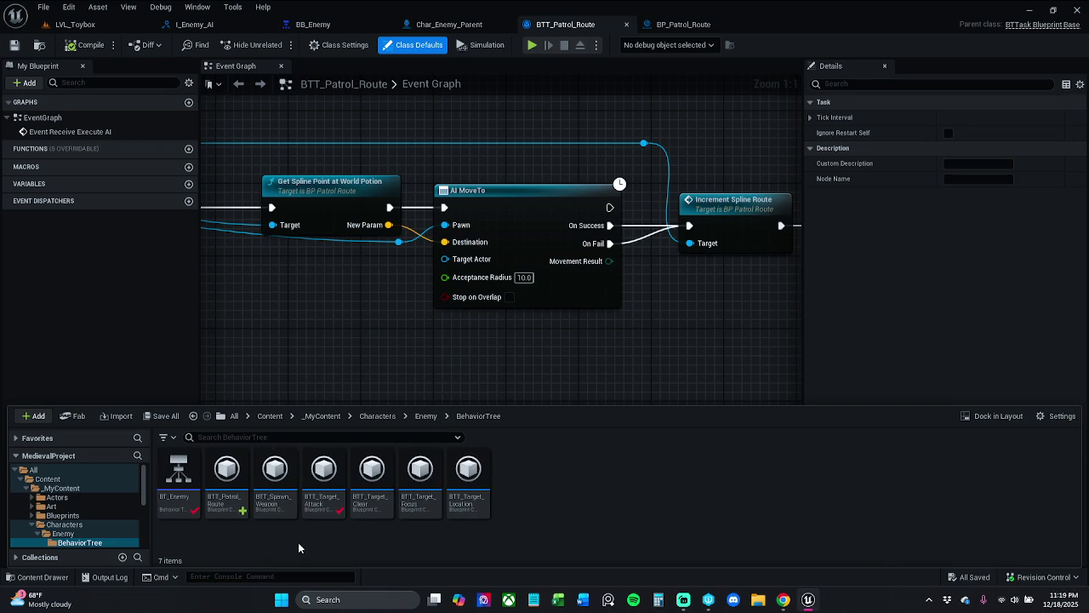
pyautogui.doubleClick(168, 473)
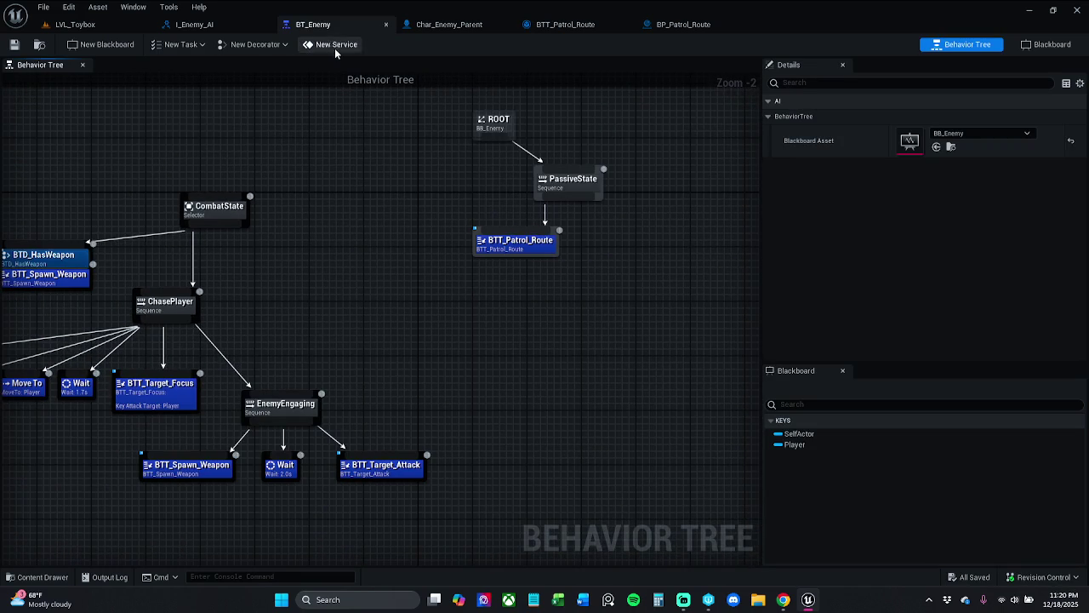
# Step: Create a BTTask_BlueprintBase task and save it as BTT_Set_Movement_Speed
pyautogui.click(197, 44)
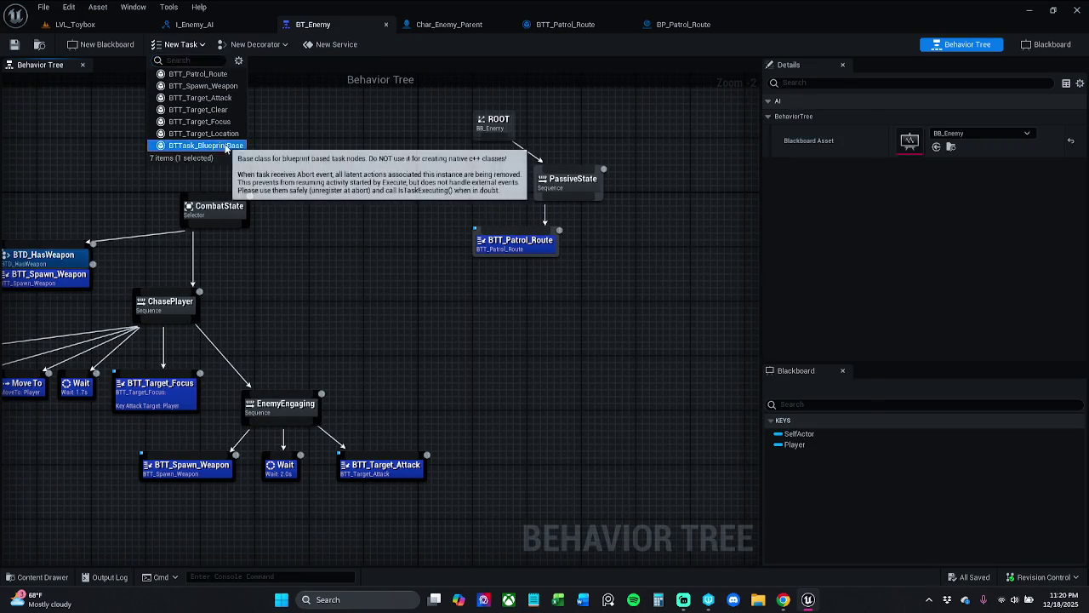
pyautogui.click(222, 143)
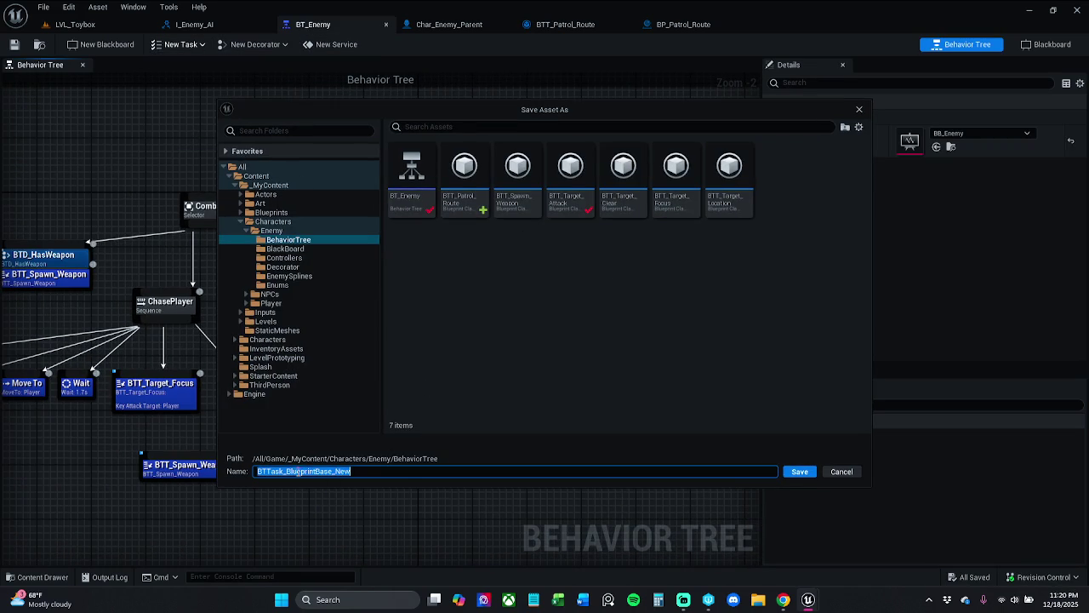
pyautogui.click(269, 470)
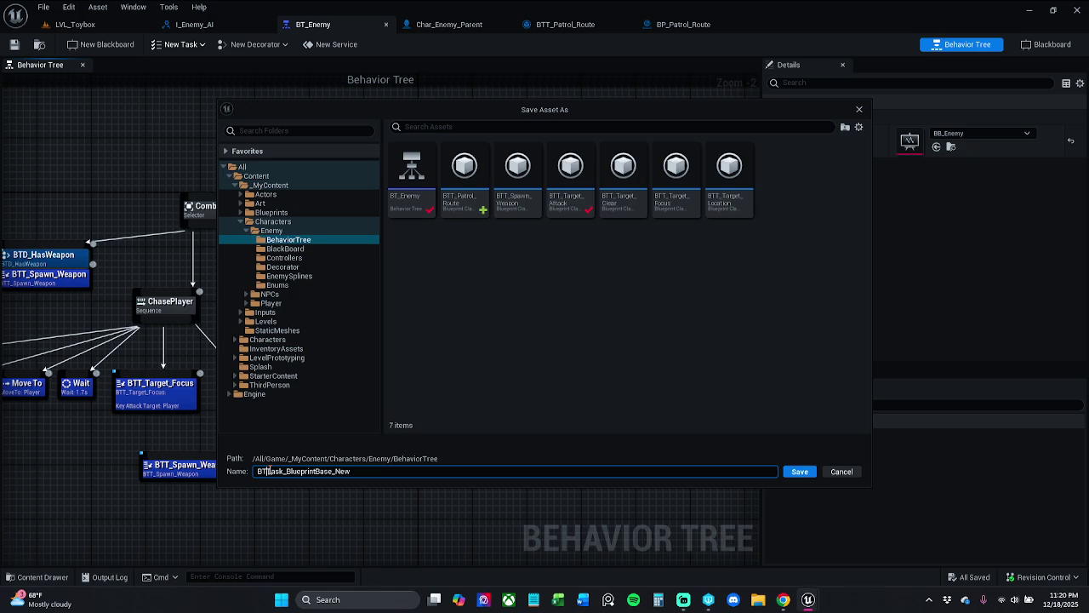
pyautogui.moveTo(271, 471); pyautogui.dragTo(374, 470)
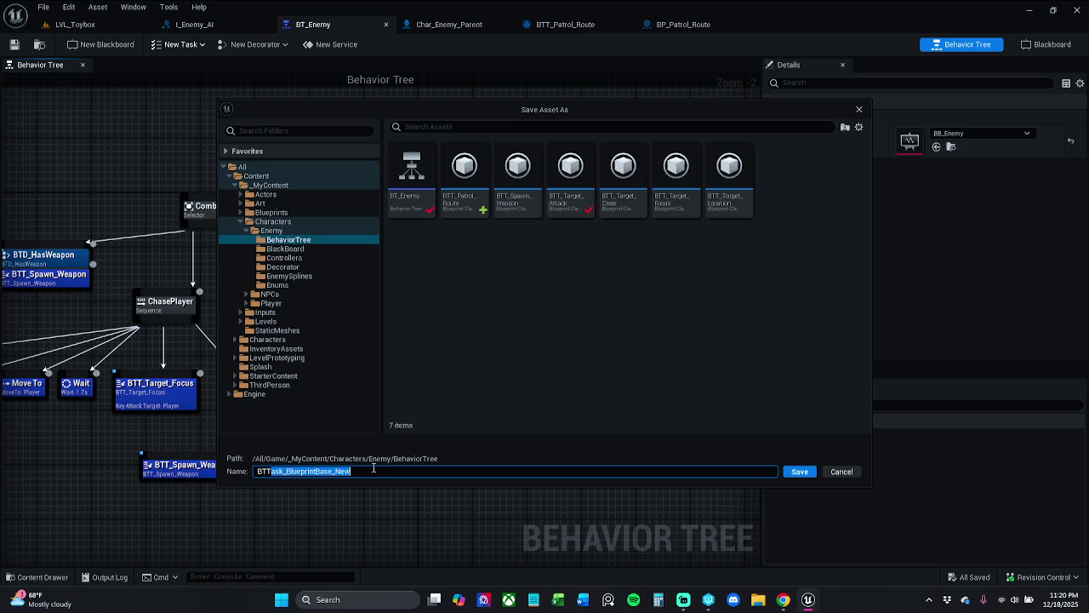
pyautogui.write('_S')
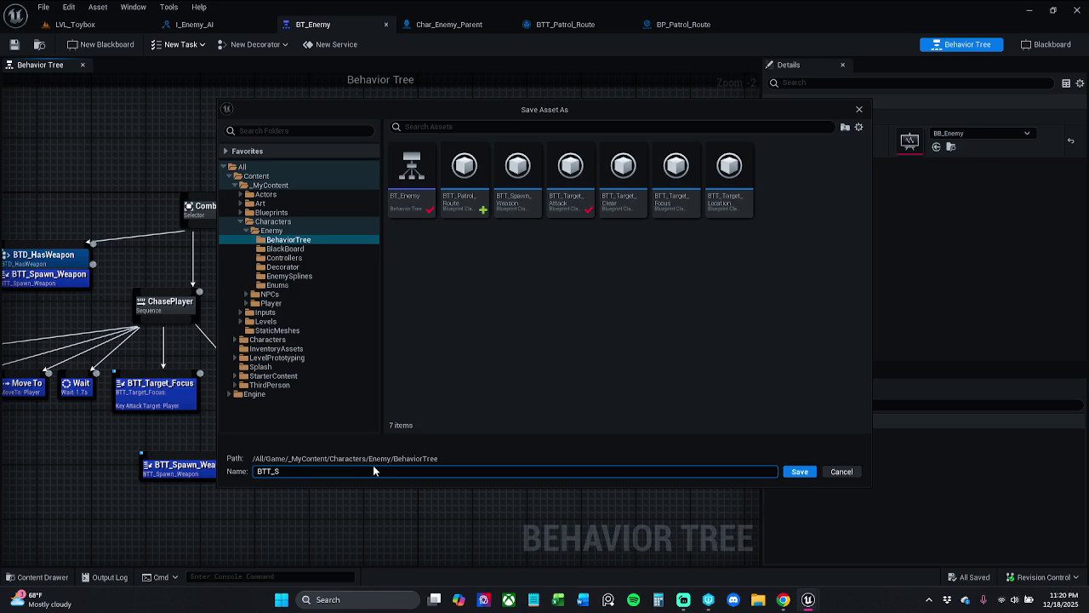
pyautogui.write('et')
pyautogui.write('_Moveme')
pyautogui.write('nt')
pyautogui.write('_Speed')
pyautogui.press('Return')
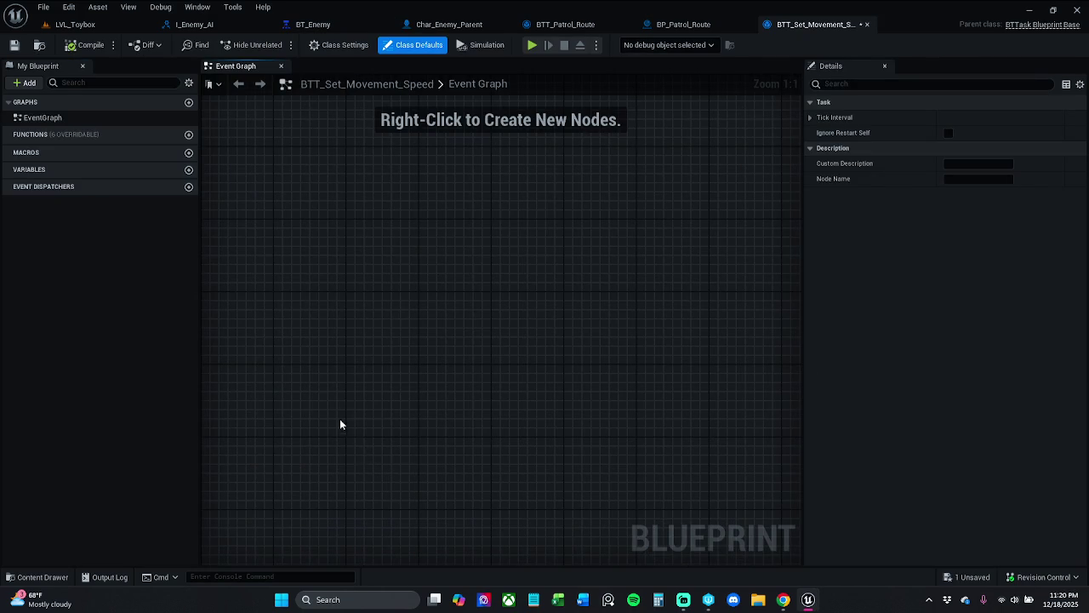
# Step: Add an Event Receive Execute AI node and move it higher in the graph
pyautogui.rightClick(355, 390)
pyautogui.write('ec')
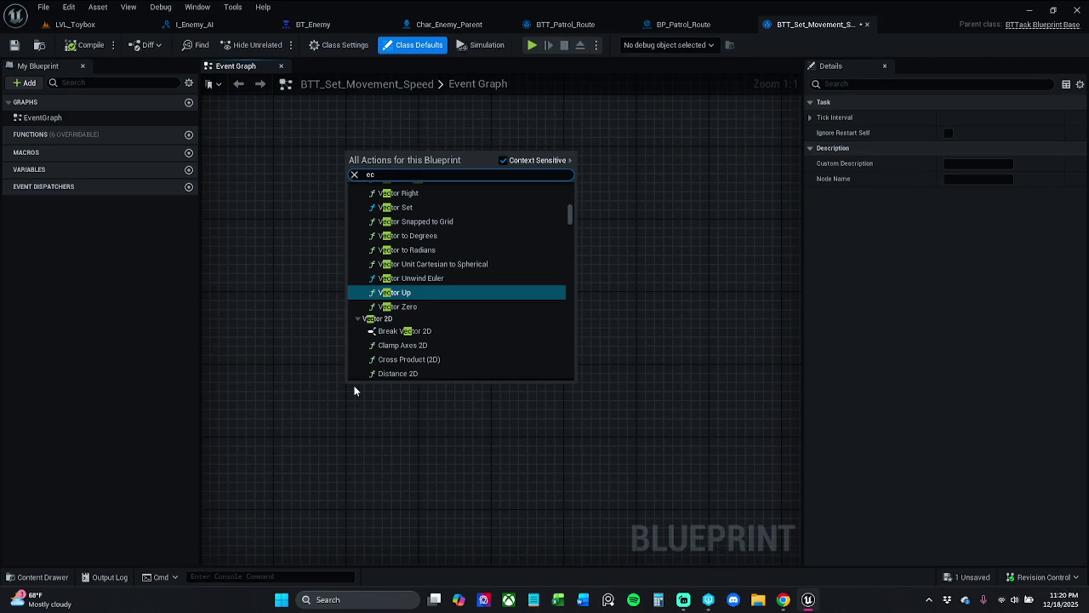
pyautogui.press('BackSpace')
pyautogui.write('xec')
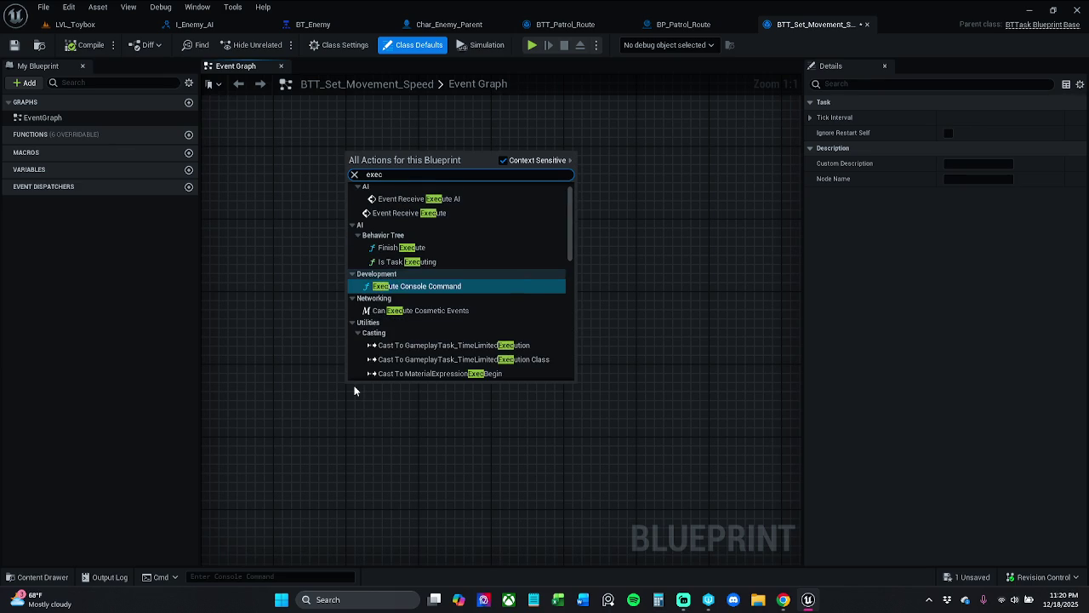
pyautogui.write('ute')
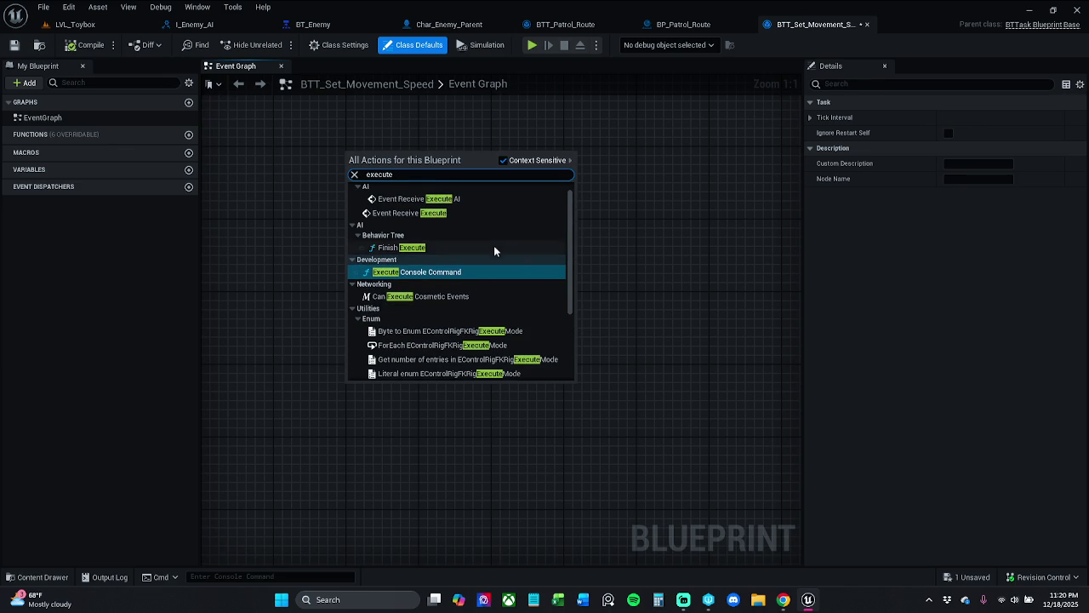
pyautogui.click(464, 199)
pyautogui.moveTo(395, 400); pyautogui.dragTo(401, 173)
pyautogui.moveTo(503, 150)
pyautogui.mouseDown()
pyautogui.moveTo(462, 177)
pyautogui.moveTo(492, 198)
pyautogui.mouseUp()
pyautogui.click(532, 148)
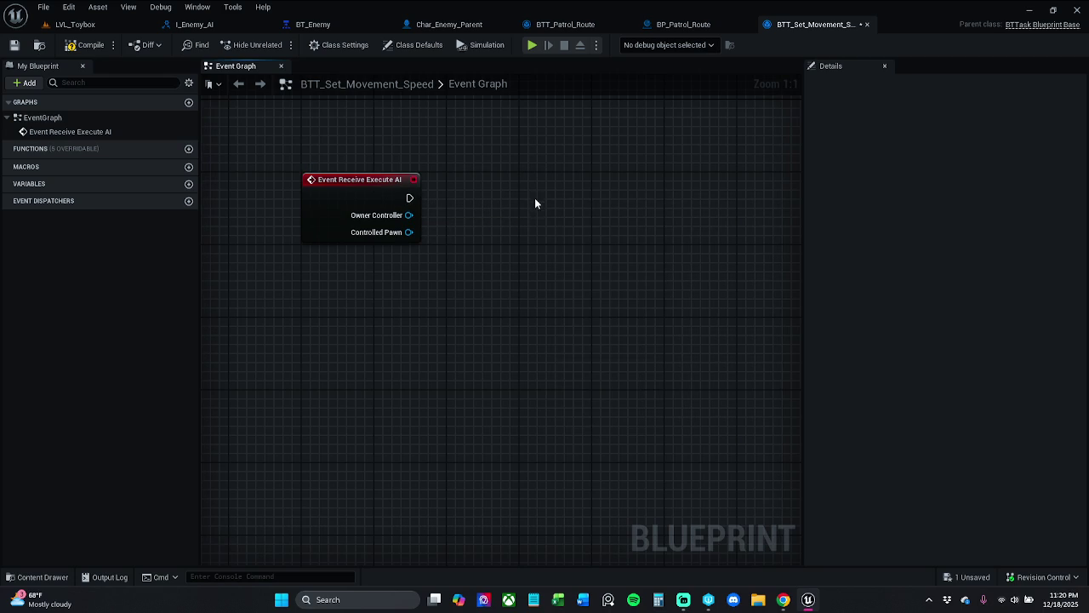
# Step: Add an unconnected Finish Execute node and position it up and right of the event
pyautogui.rightClick(537, 197)
pyautogui.write('finish')
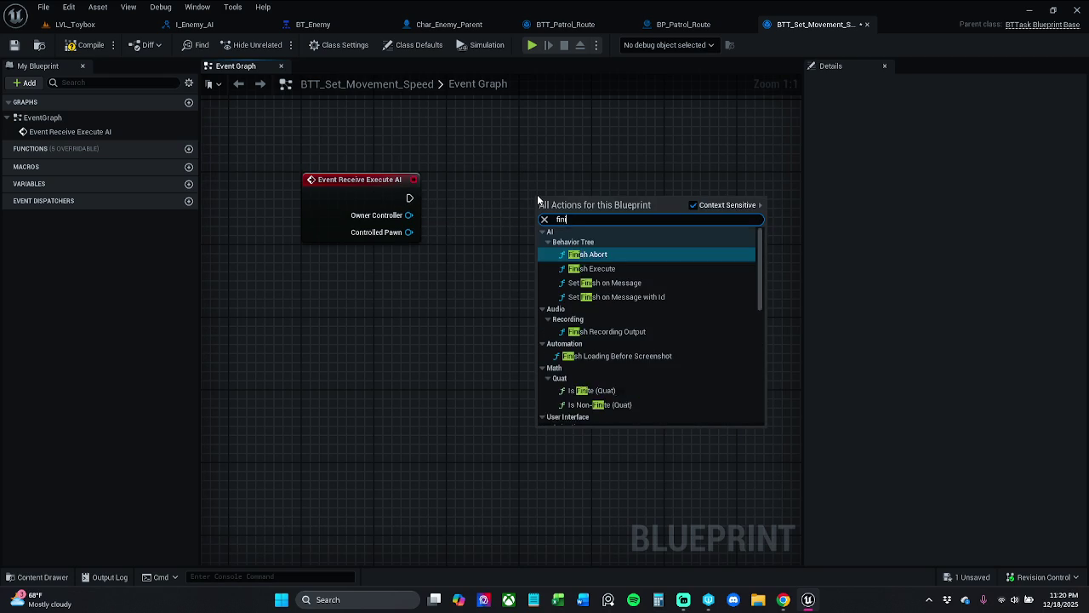
pyautogui.press('Down')
pyautogui.press('Return')
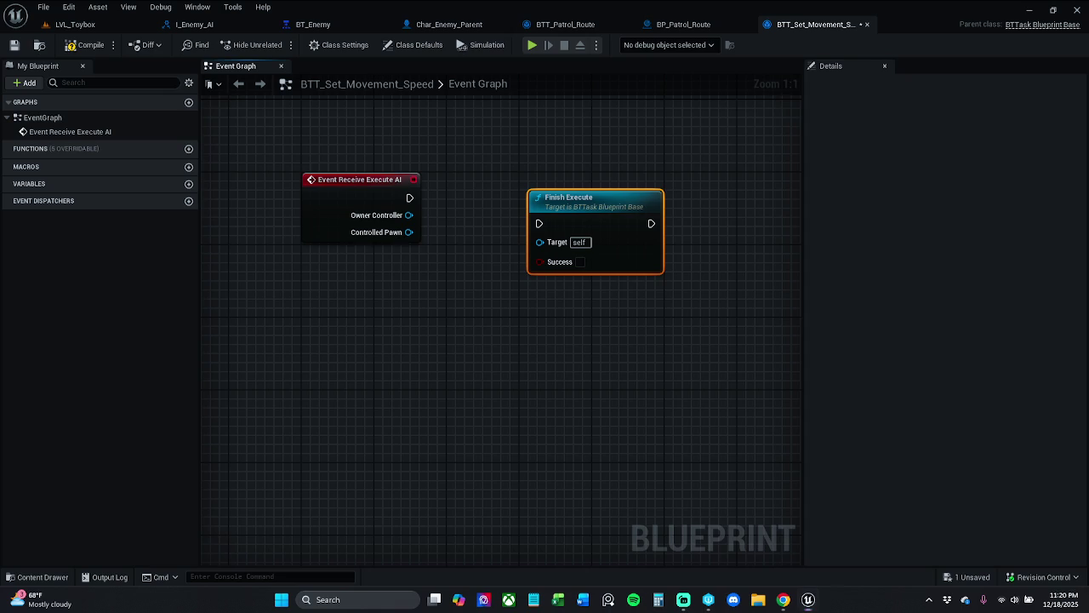
pyautogui.press('super+d')
pyautogui.press('super+d')
pyautogui.press('super+d')
pyautogui.press('super+d')
pyautogui.click(493, 343)
pyautogui.moveTo(539, 314); pyautogui.dragTo(428, 326)
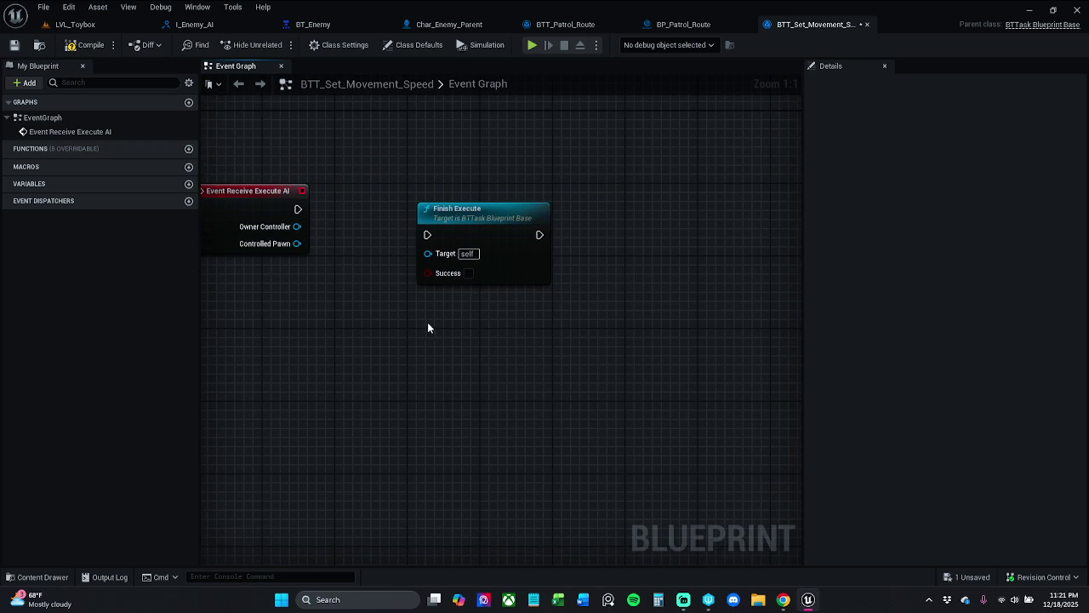
pyautogui.moveTo(453, 240); pyautogui.dragTo(642, 212)
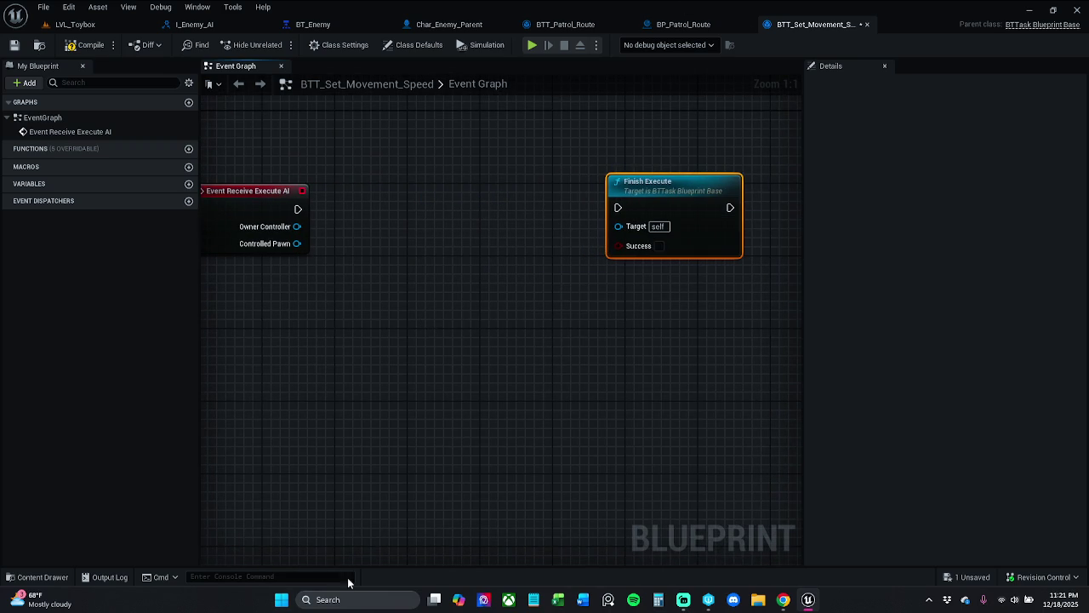
# Step: Inspect the I_Enemy_AI interface's GetPatrolRoute graph in Blueprints > Interfaces, then return to BT_Enemy
pyautogui.click(38, 577)
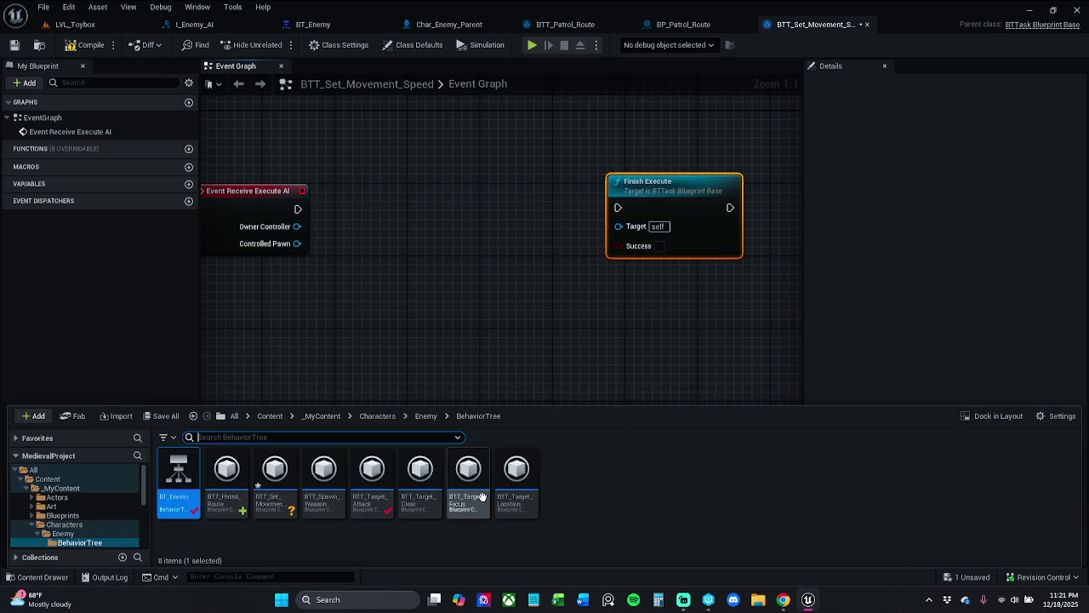
pyautogui.click(332, 416)
pyautogui.doubleClick(270, 485)
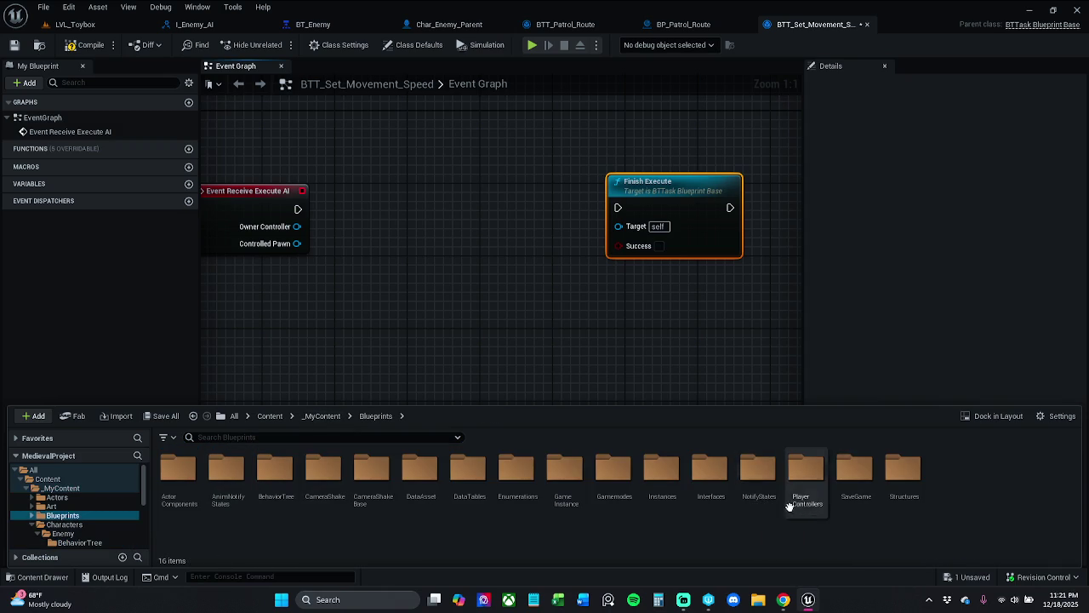
pyautogui.click(722, 504)
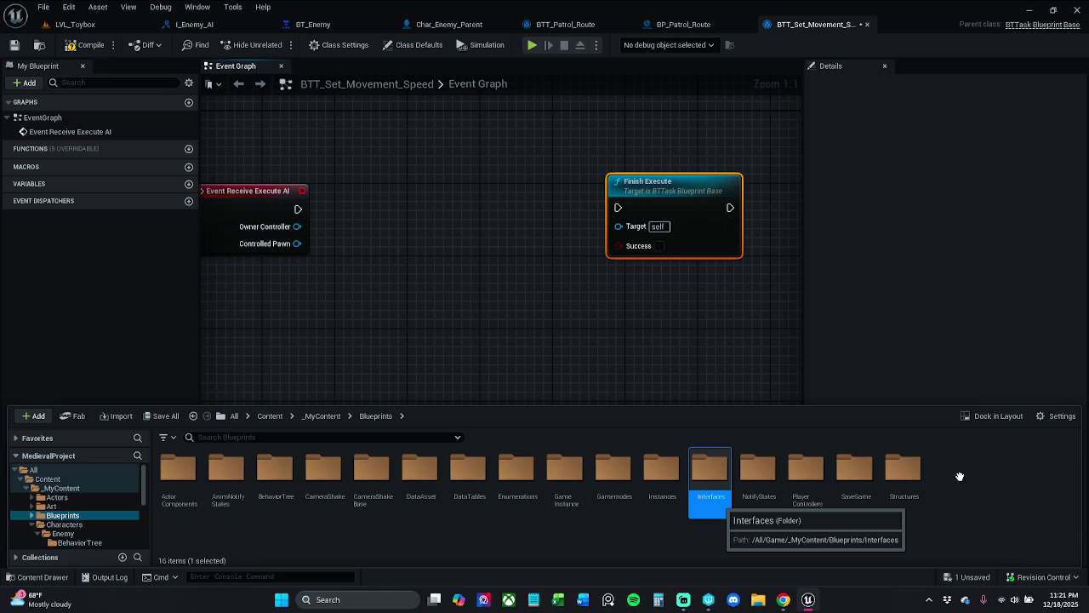
pyautogui.press('Return')
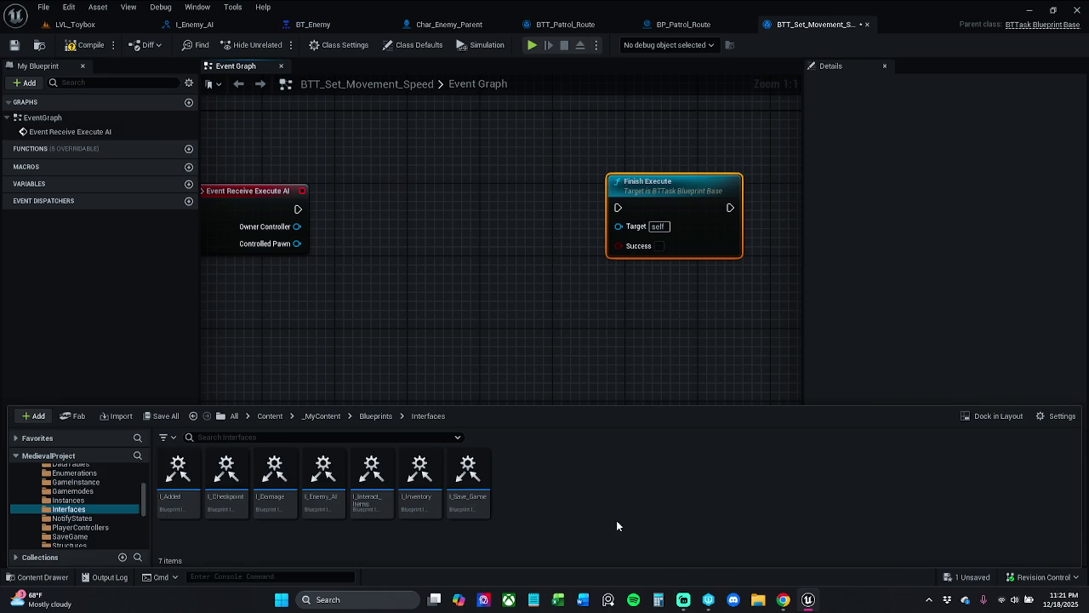
pyautogui.doubleClick(321, 476)
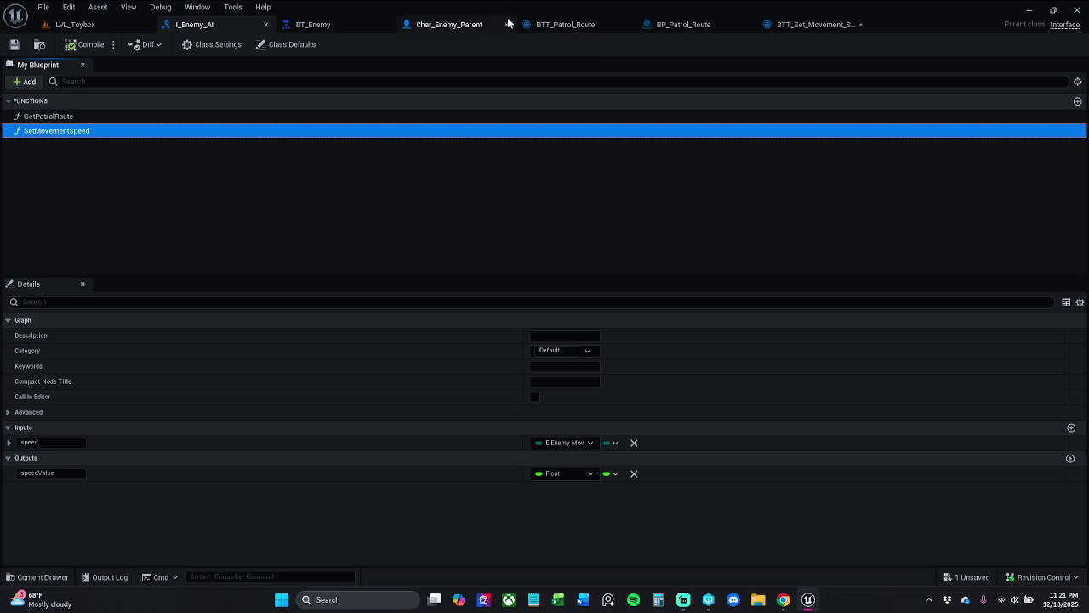
pyautogui.doubleClick(92, 114)
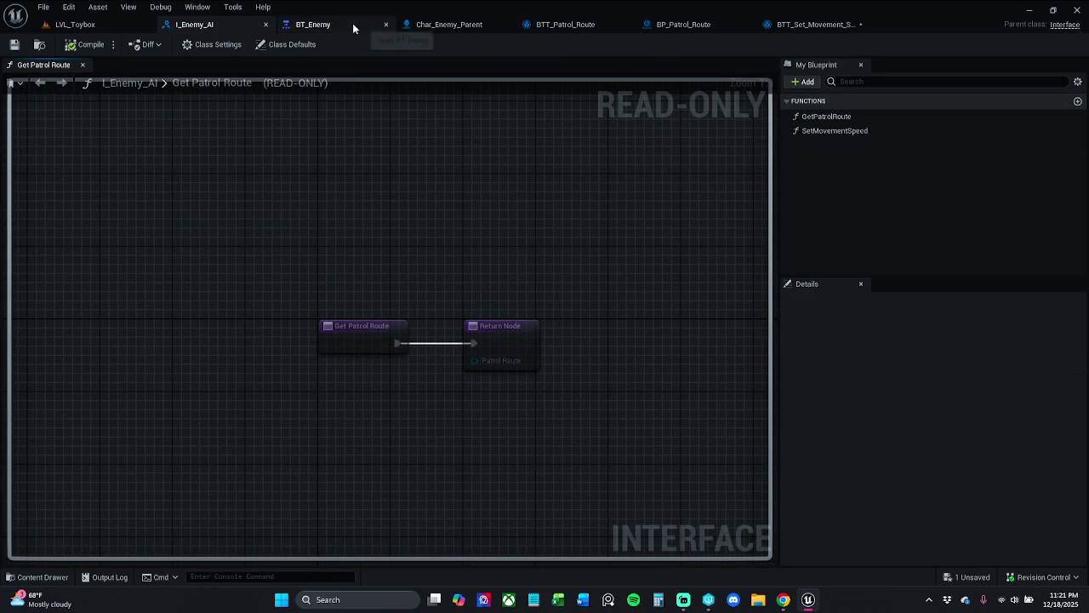
pyautogui.click(312, 24)
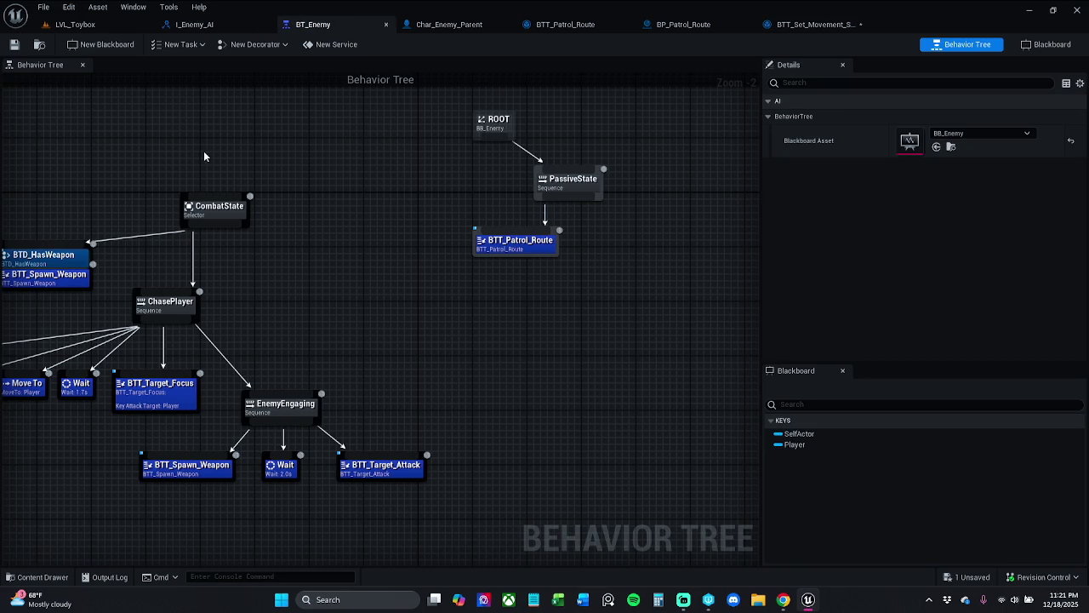
# Step: Insert Set Movement Speed (Message) between Event Receive Execute AI and Finish Execute, with straightened wires
pyautogui.click(809, 25)
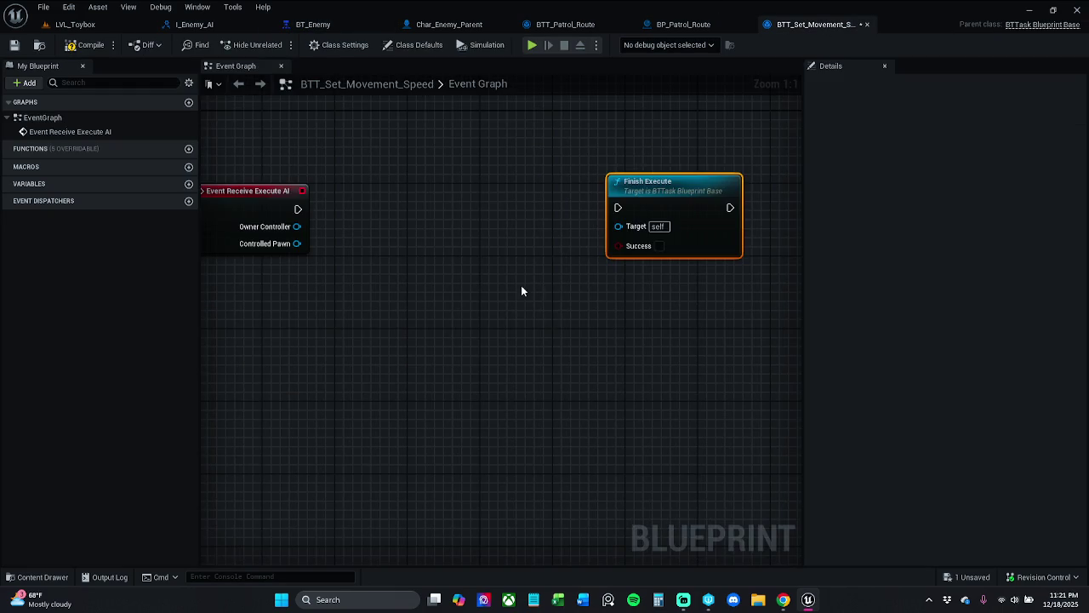
pyautogui.click(506, 314)
pyautogui.moveTo(400, 208); pyautogui.dragTo(451, 213)
pyautogui.write('se')
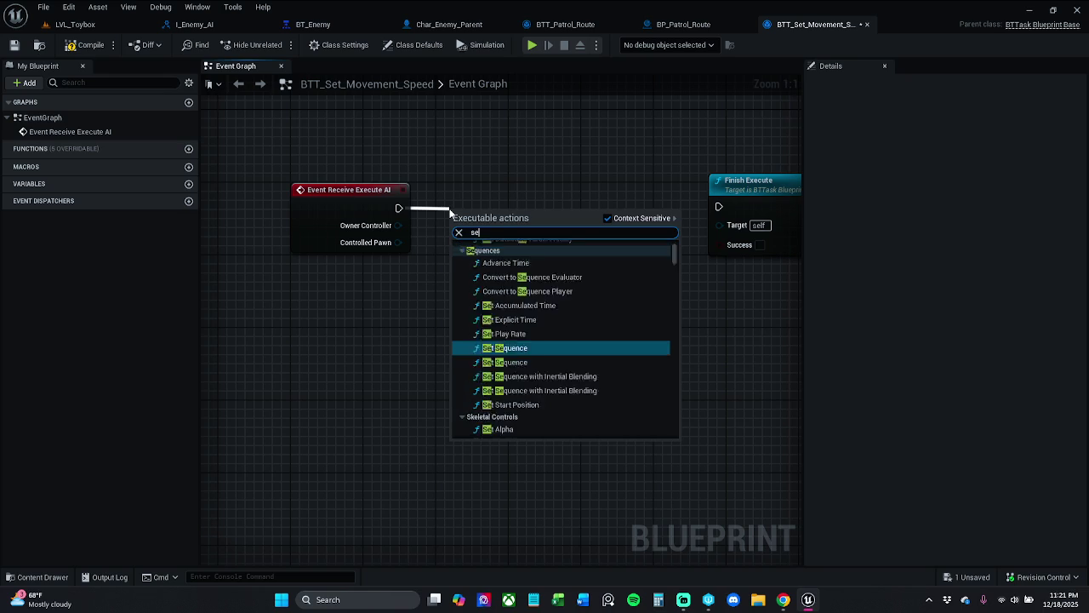
pyautogui.write('t mo')
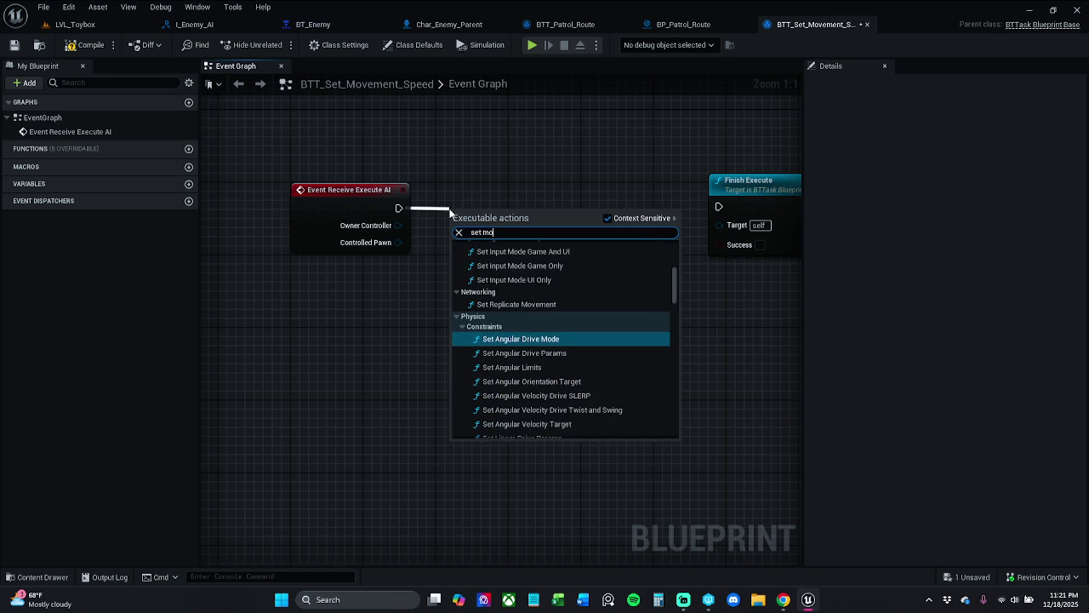
pyautogui.write('ve')
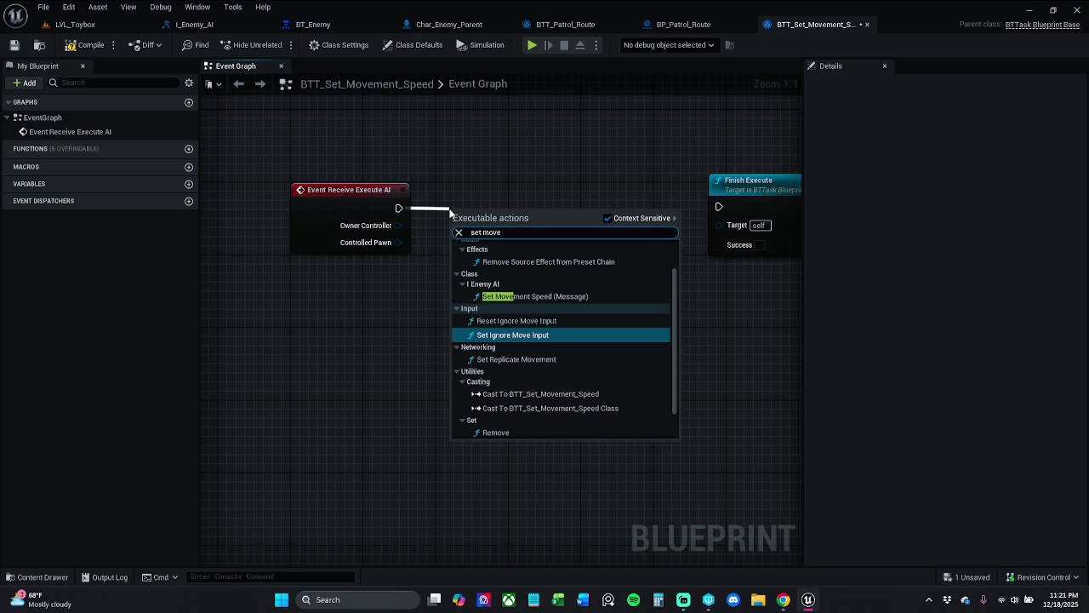
pyautogui.press('Up')
pyautogui.press('Up')
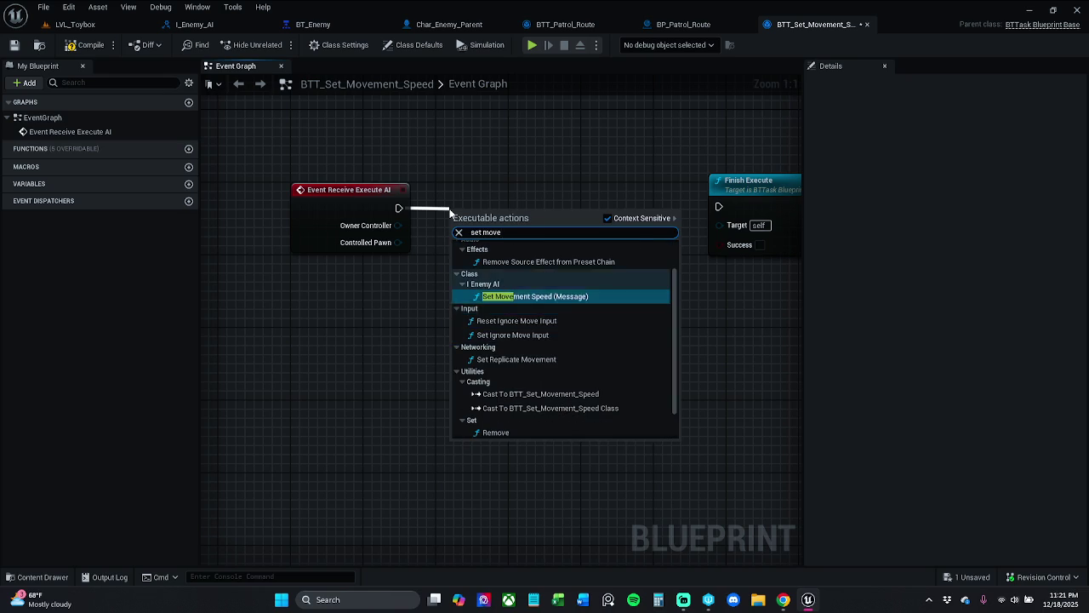
pyautogui.press('Return')
pyautogui.moveTo(637, 233); pyautogui.dragTo(719, 206)
pyautogui.click(526, 221)
pyautogui.keyDown('ctrl'); pyautogui.click(369, 213); pyautogui.keyUp('ctrl')
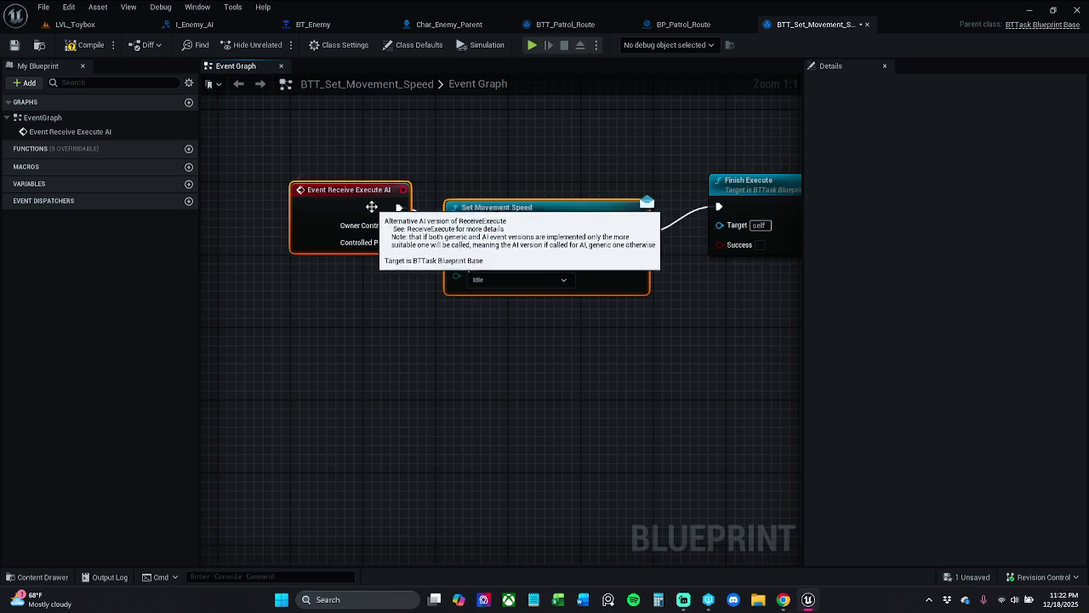
pyautogui.press('q')
pyautogui.click(24, 255)
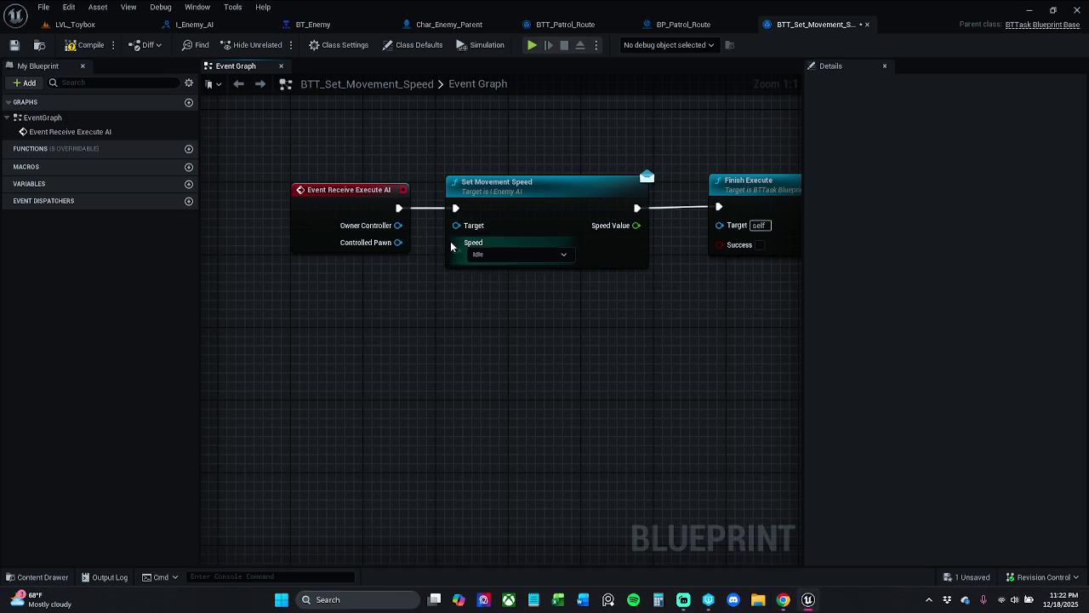
# Step: Wire Controlled Pawn into Set Movement Speed's Target and drag out from its Speed input
pyautogui.moveTo(398, 243); pyautogui.dragTo(457, 226)
pyautogui.moveTo(599, 331); pyautogui.dragTo(511, 340)
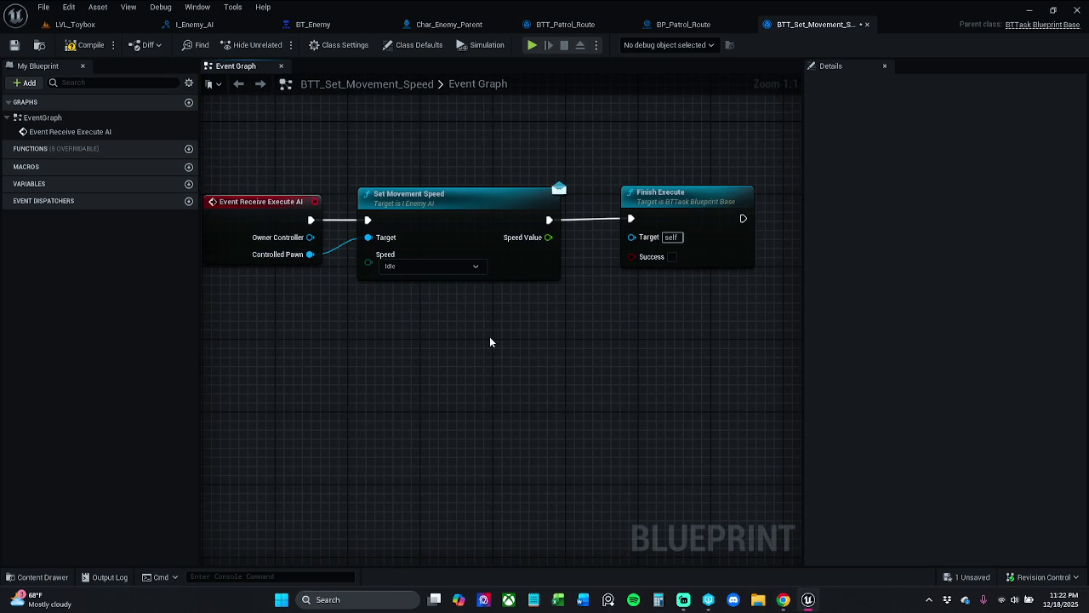
pyautogui.moveTo(598, 322); pyautogui.dragTo(546, 317)
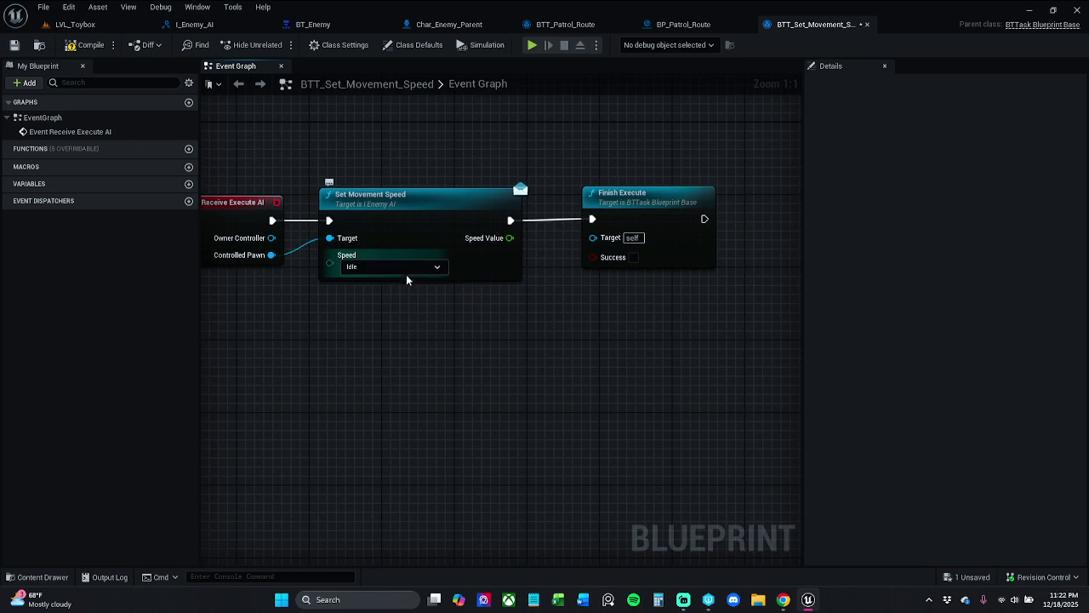
pyautogui.moveTo(338, 267)
pyautogui.mouseDown()
pyautogui.moveTo(274, 301)
pyautogui.moveTo(270, 318)
pyautogui.moveTo(392, 315)
pyautogui.moveTo(313, 312)
pyautogui.mouseUp()
# Step: Promote Speed to a variable named movementSpeed, compile, and make it Instance Editable
pyautogui.click(310, 367)
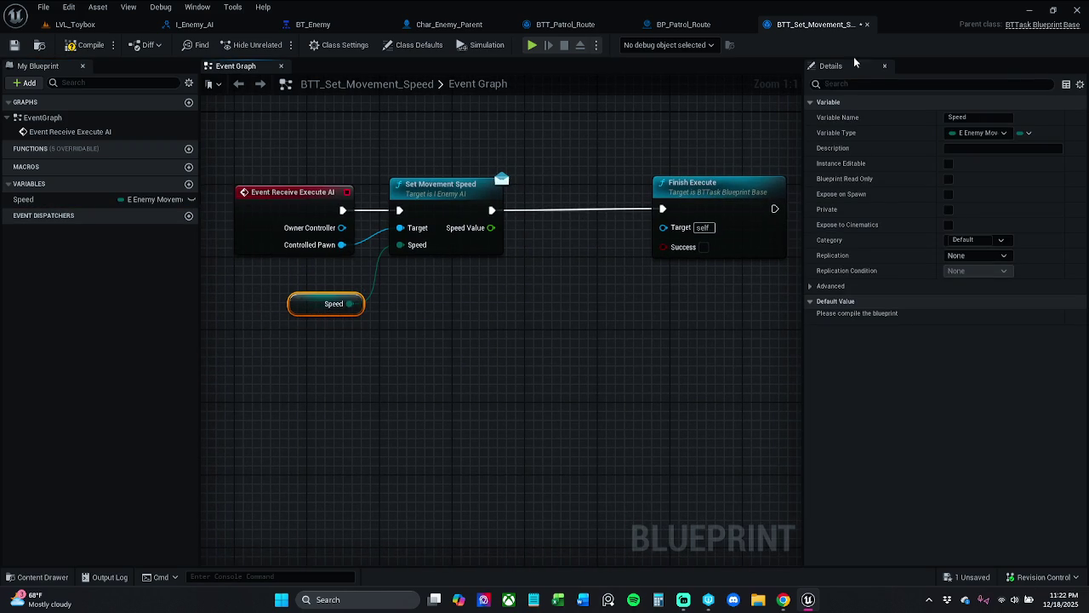
pyautogui.click(953, 118)
pyautogui.doubleClick(960, 117)
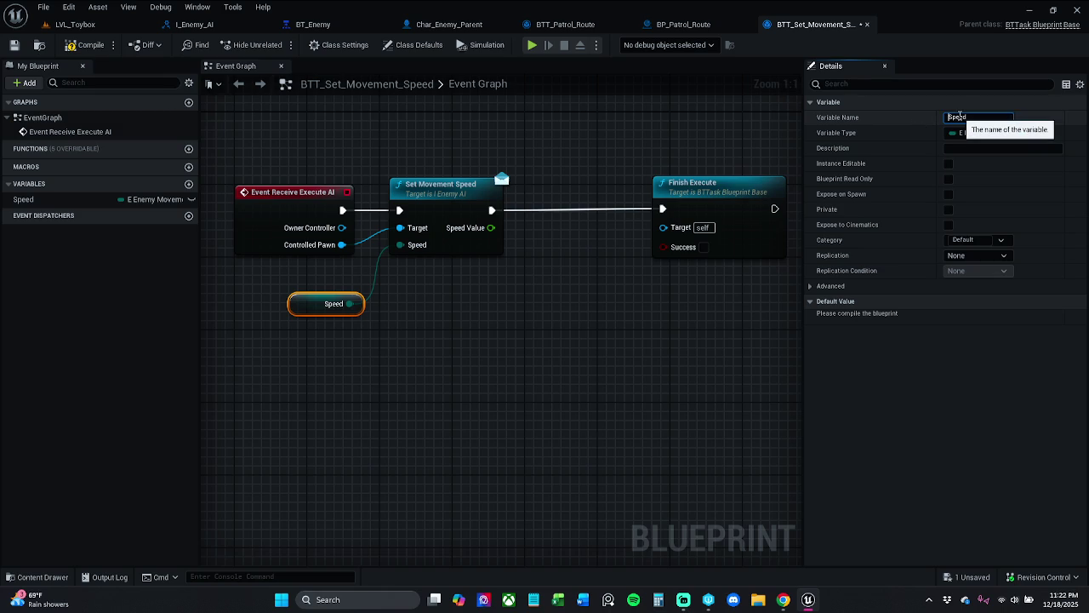
pyautogui.write('movemen')
pyautogui.write('t')
pyautogui.press('Return')
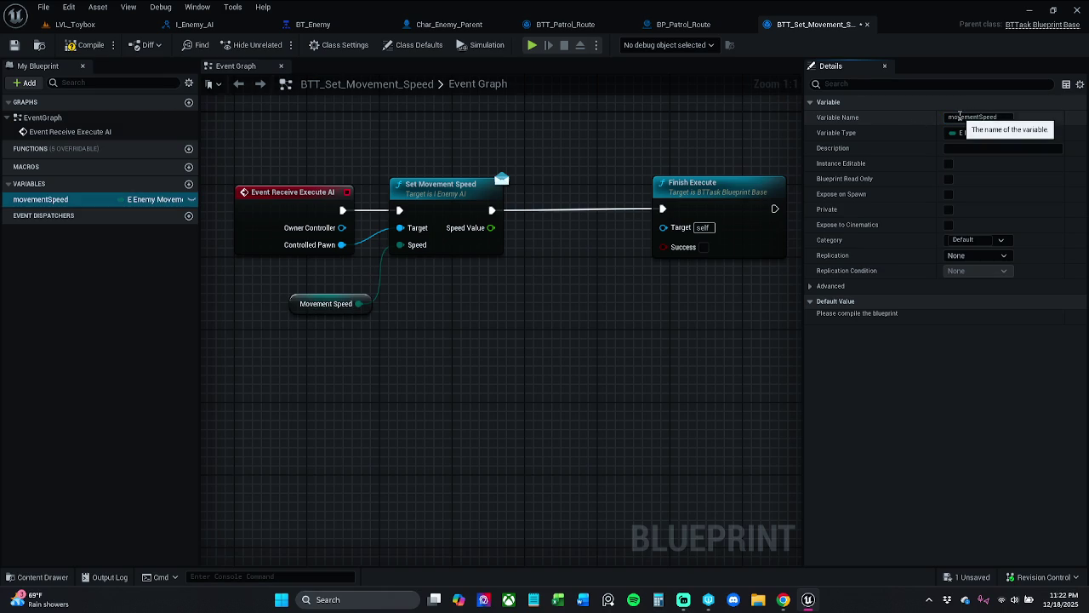
pyautogui.click(85, 44)
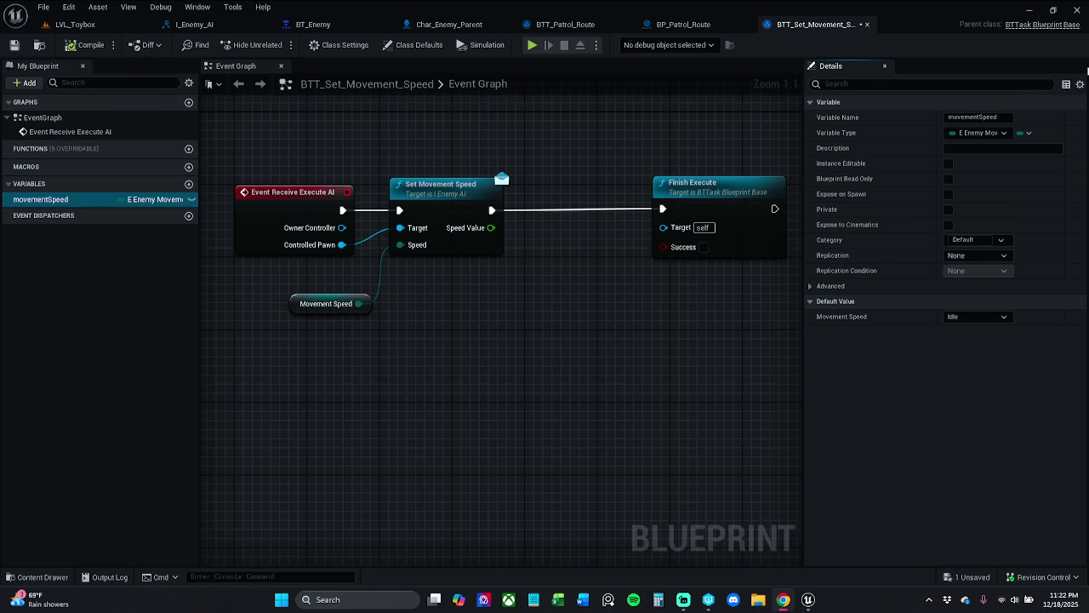
pyautogui.click(949, 164)
# Step: Tidy the graph by nudging the Movement Speed getter node slightly left
pyautogui.moveTo(469, 353)
pyautogui.mouseDown()
pyautogui.moveTo(480, 426)
pyautogui.moveTo(368, 325)
pyautogui.moveTo(320, 354)
pyautogui.moveTo(345, 287)
pyautogui.mouseUp()
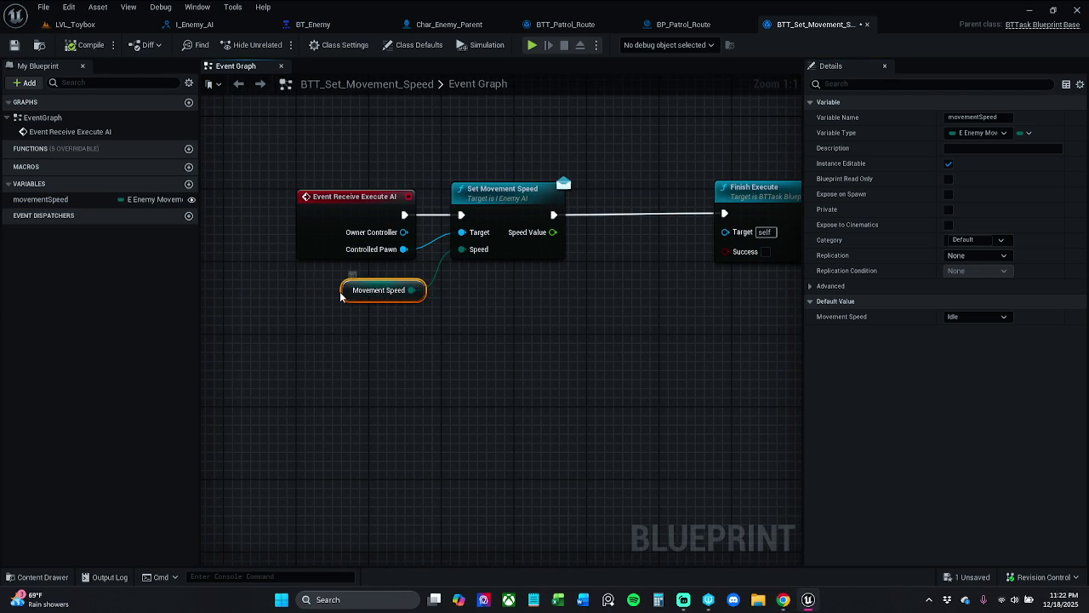
pyautogui.click(339, 291)
pyautogui.click(344, 292)
pyautogui.moveTo(425, 294); pyautogui.dragTo(415, 295)
pyautogui.click(484, 298)
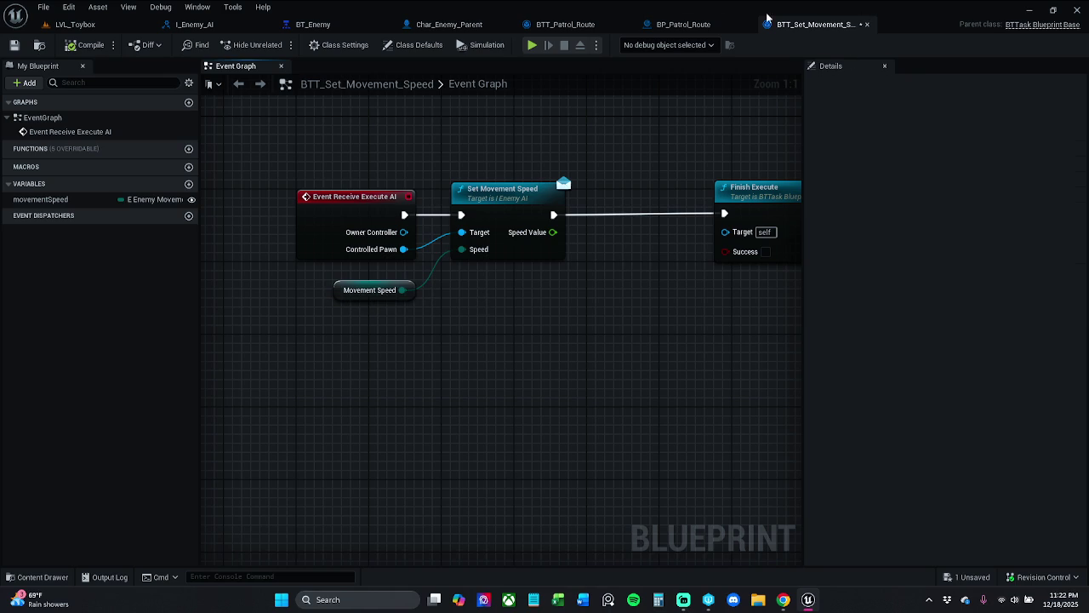
# Step: Add BTT_Set_Movement_Speed under PassiveState, left of BTT_Patrol_Route
pyautogui.click(308, 24)
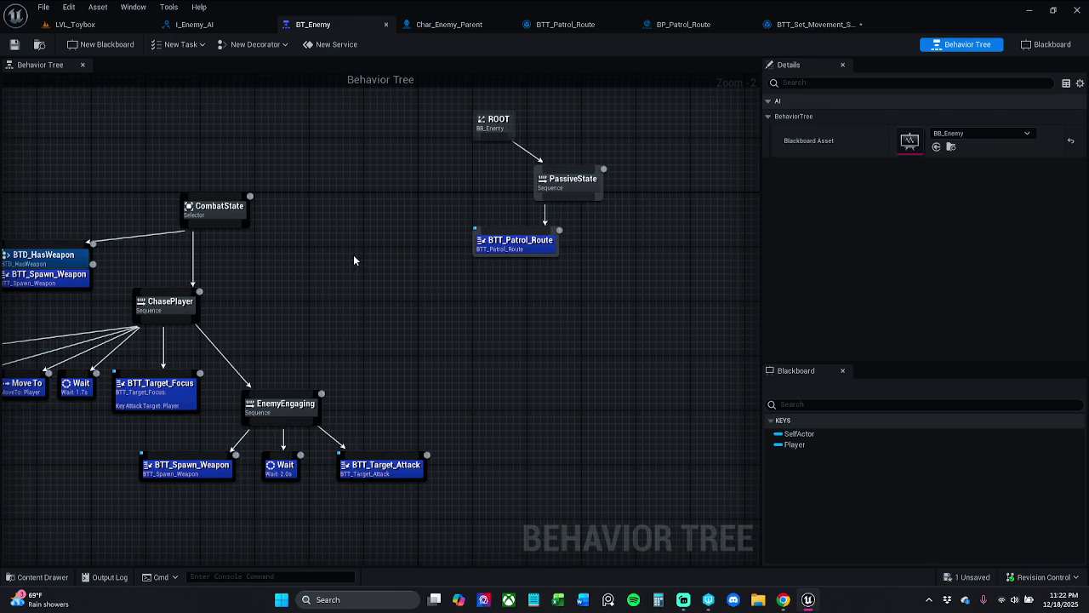
pyautogui.moveTo(520, 242)
pyautogui.mouseDown()
pyautogui.moveTo(581, 265)
pyautogui.moveTo(611, 240)
pyautogui.moveTo(615, 275)
pyautogui.mouseUp()
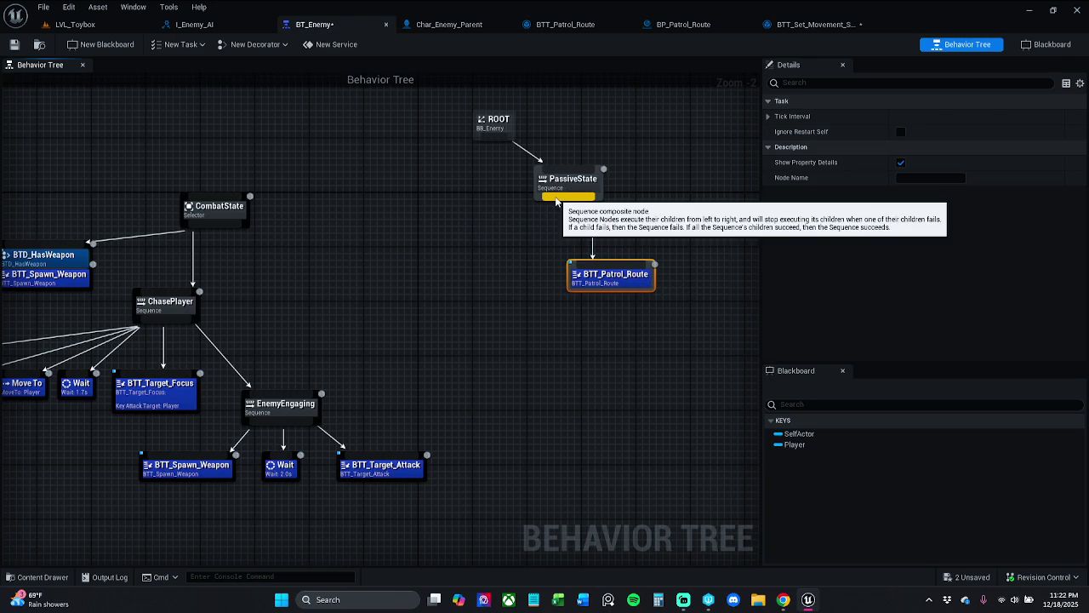
pyautogui.moveTo(556, 200); pyautogui.dragTo(480, 302)
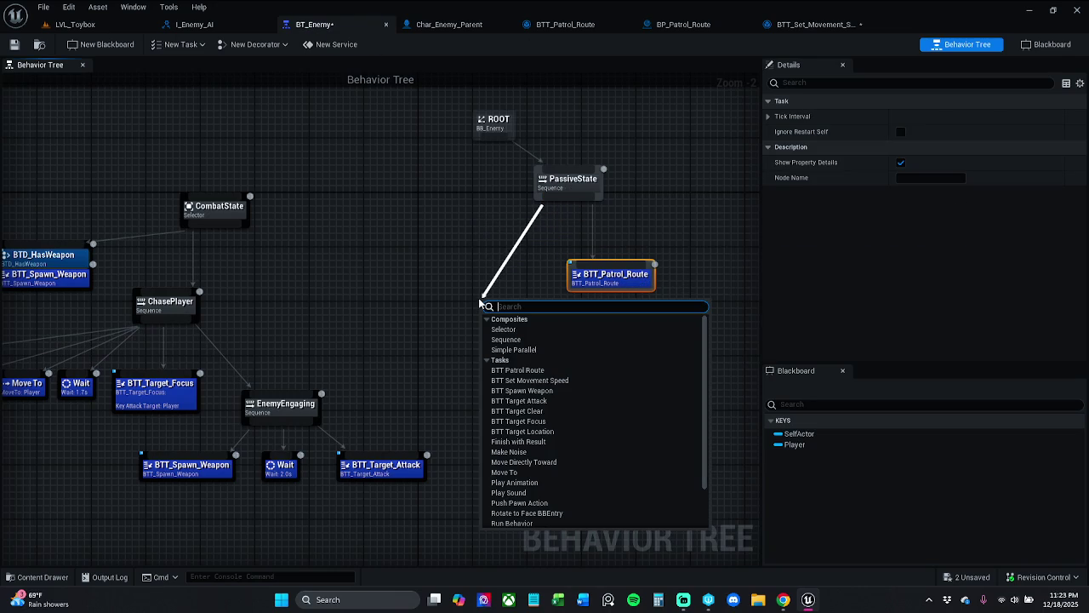
pyautogui.write('s')
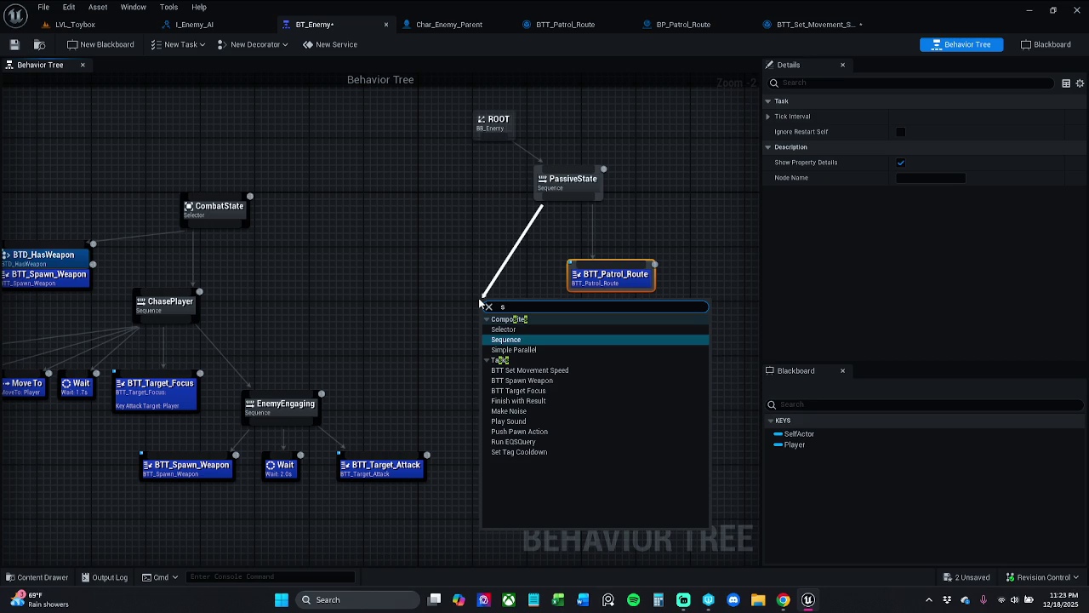
pyautogui.press('Down')
pyautogui.press('Down')
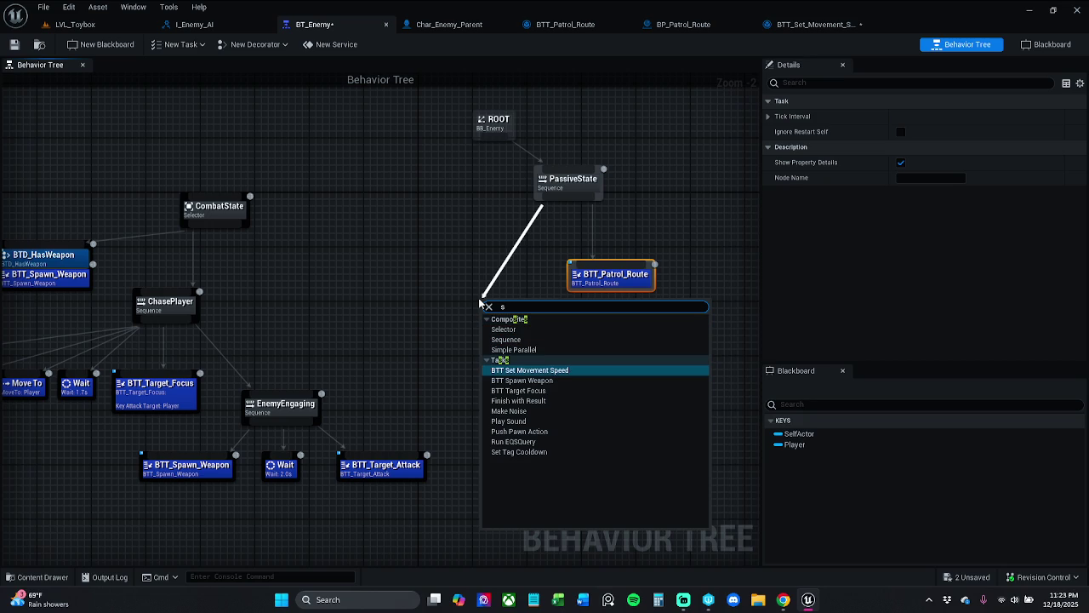
pyautogui.press('Return')
pyautogui.moveTo(515, 329)
pyautogui.mouseDown()
pyautogui.moveTo(453, 288)
pyautogui.moveTo(467, 278)
pyautogui.mouseUp()
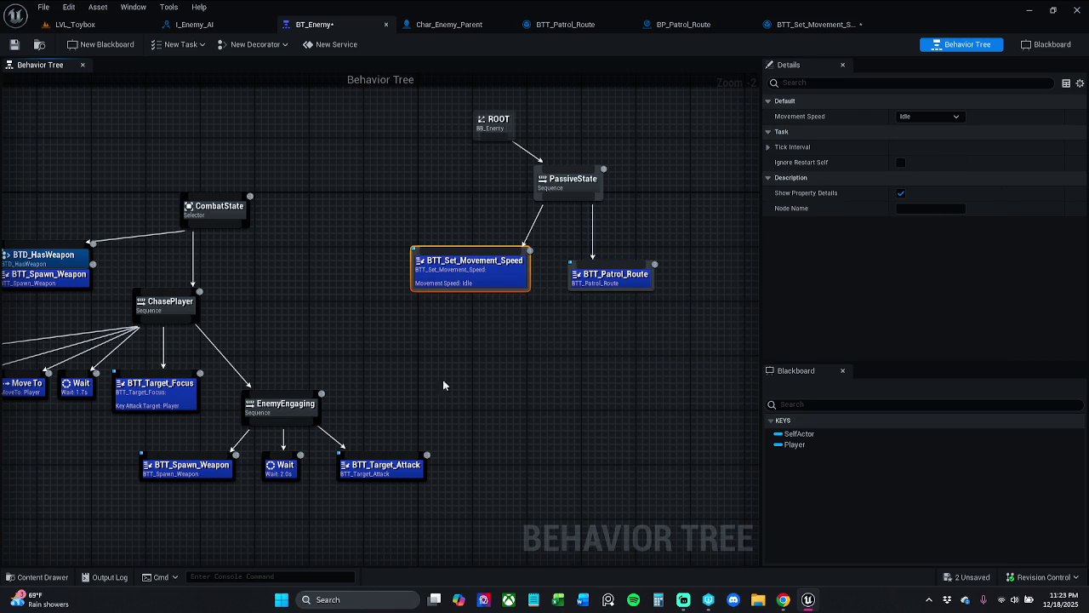
# Step: Save all assets and set the new task's Movement Speed to Walking
pyautogui.click(658, 599)
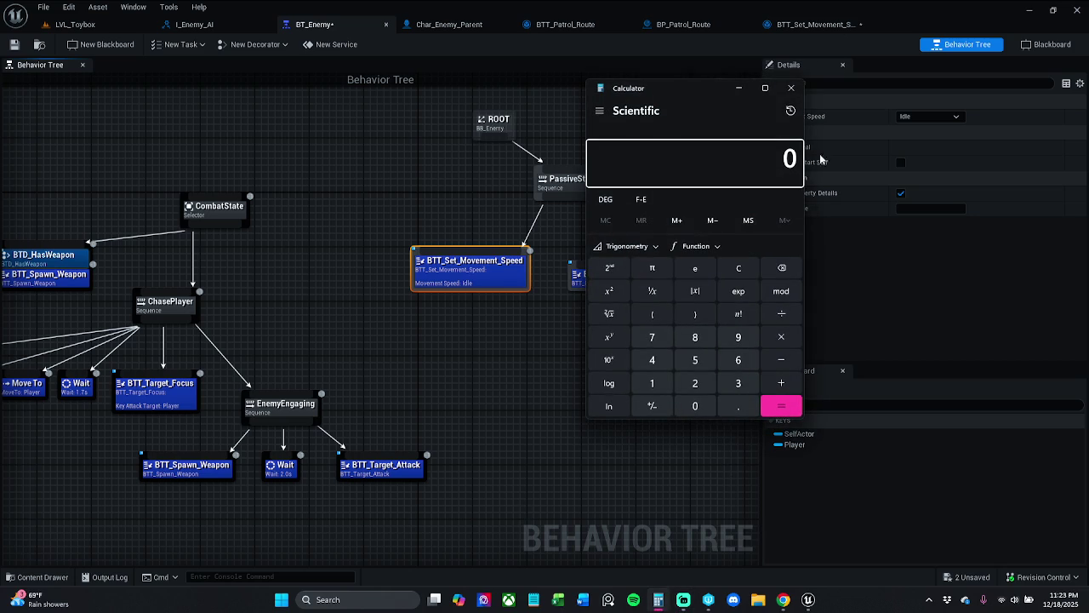
pyautogui.click(791, 88)
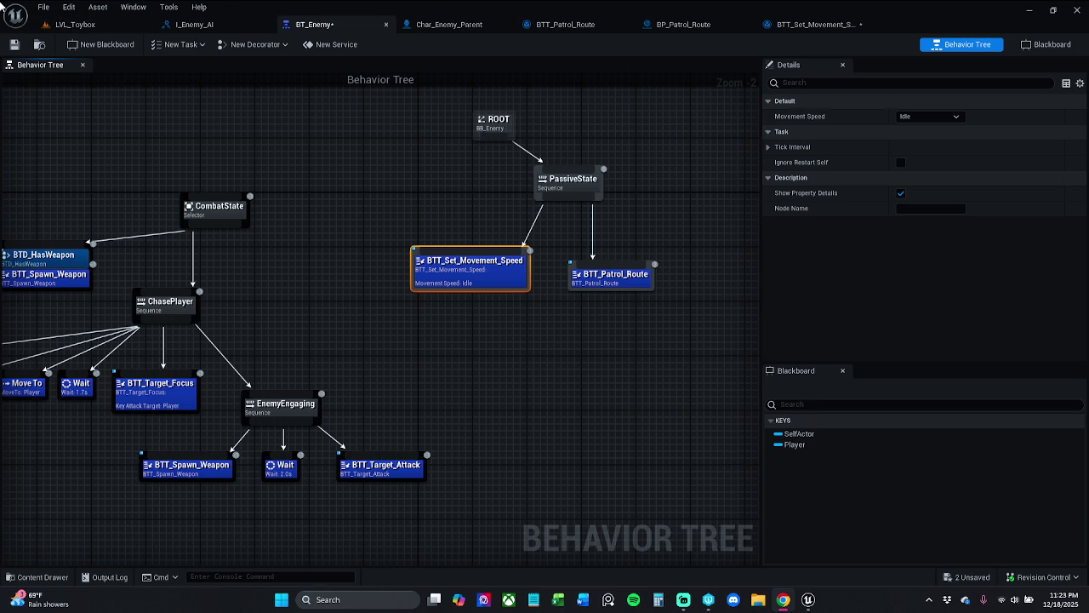
pyautogui.click(43, 7)
pyautogui.click(81, 75)
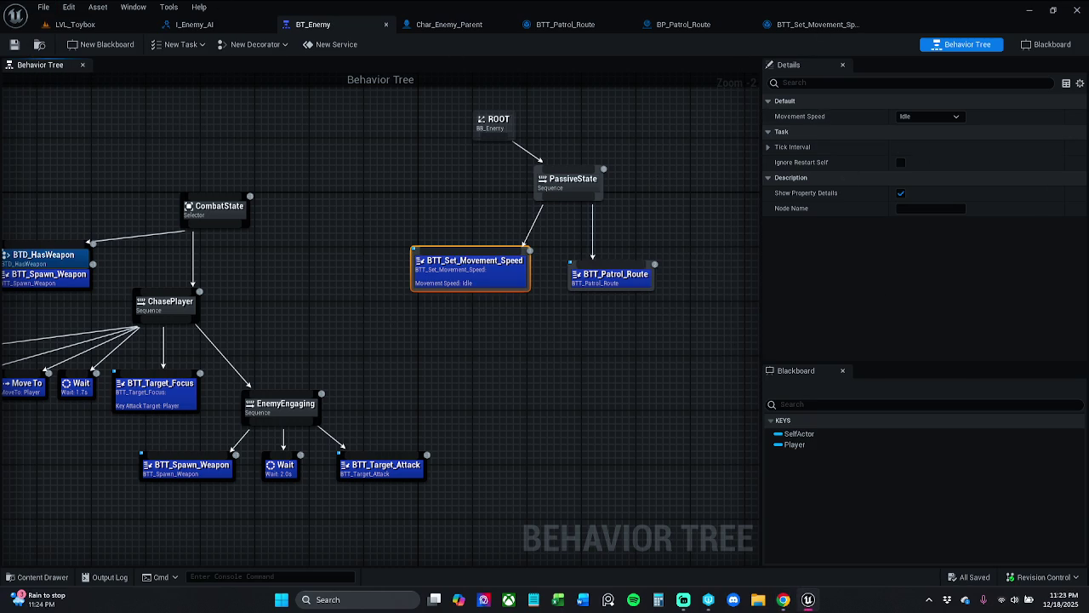
pyautogui.click(932, 117)
pyautogui.click(935, 139)
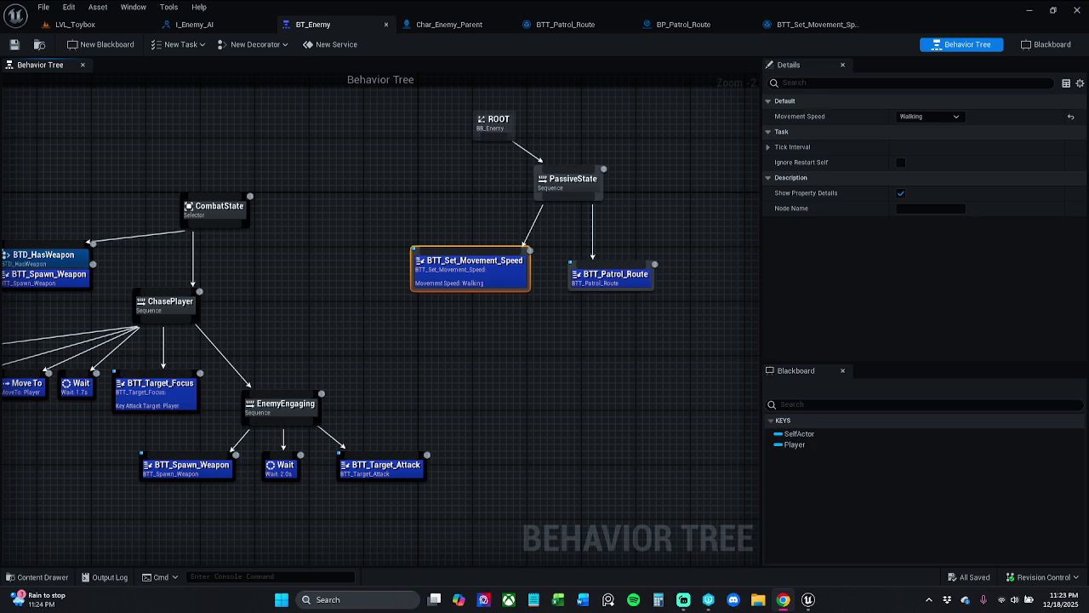
# Step: Shift the whole ChasePlayer subtree to the right to make room for a new child
pyautogui.click(375, 379)
pyautogui.moveTo(375, 379)
pyautogui.mouseDown()
pyautogui.moveTo(481, 336)
pyautogui.moveTo(658, 323)
pyautogui.mouseUp()
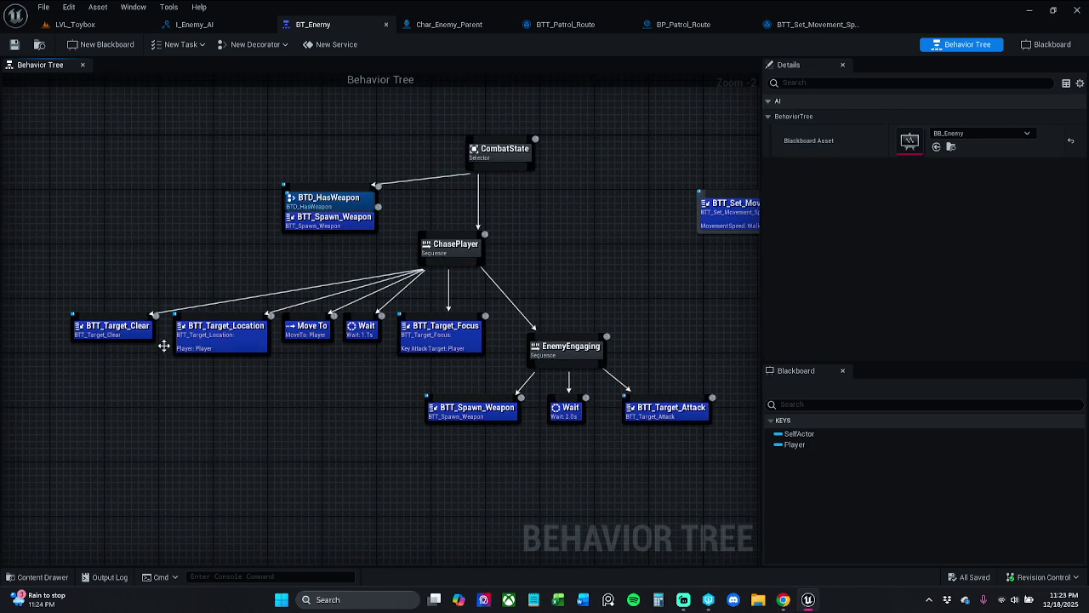
pyautogui.click(108, 334)
pyautogui.moveTo(652, 253); pyautogui.dragTo(703, 315)
pyautogui.moveTo(514, 317)
pyautogui.mouseDown()
pyautogui.moveTo(607, 319)
pyautogui.moveTo(635, 288)
pyautogui.moveTo(600, 289)
pyautogui.mouseUp()
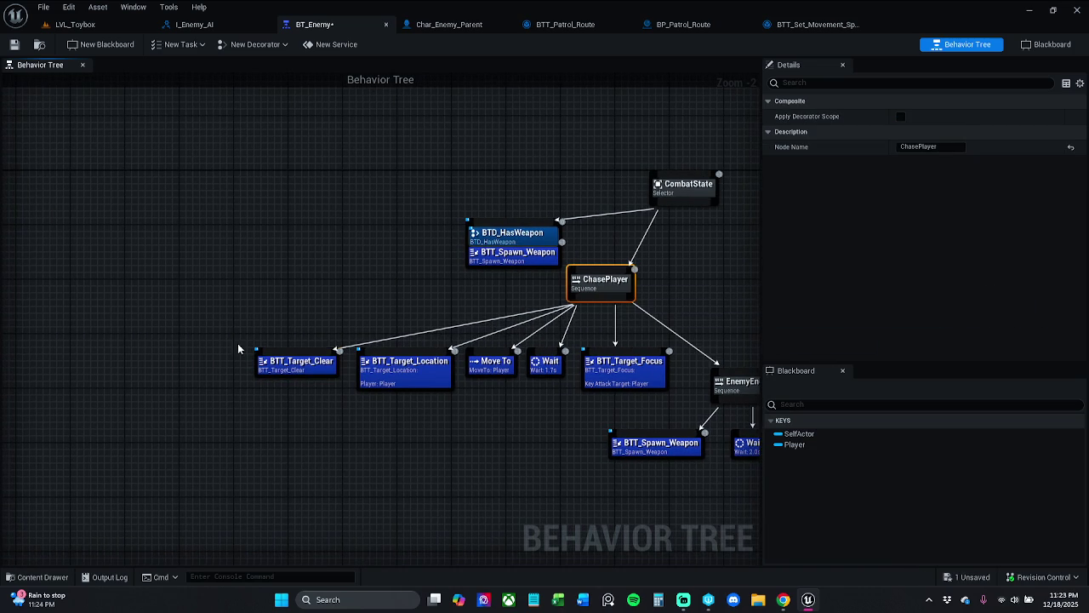
pyautogui.moveTo(260, 409)
pyautogui.mouseDown()
pyautogui.moveTo(644, 323)
pyautogui.moveTo(637, 332)
pyautogui.mouseUp()
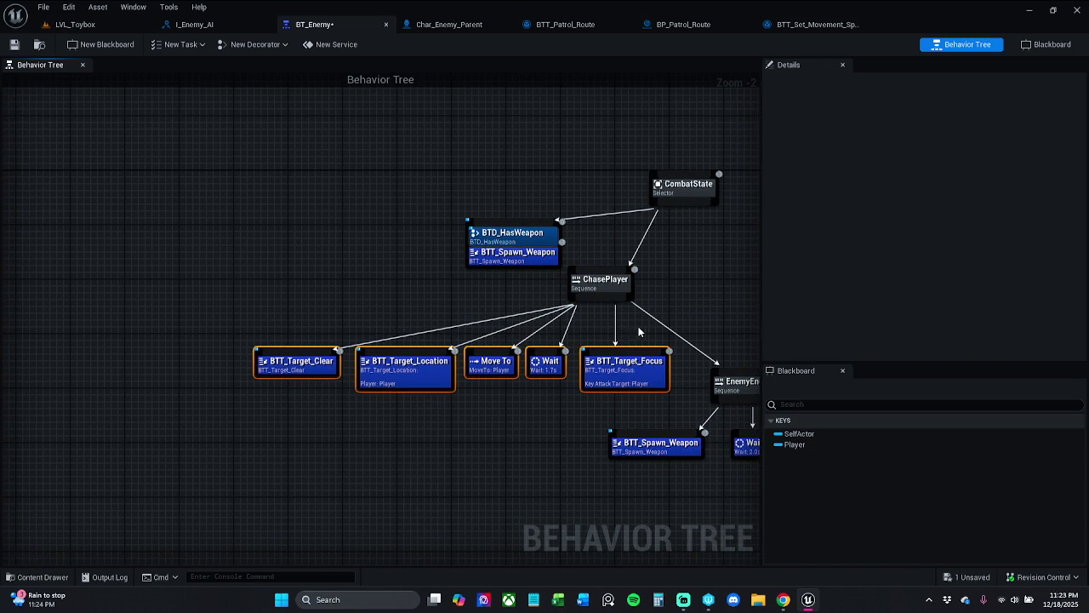
pyautogui.moveTo(288, 323)
pyautogui.mouseDown()
pyautogui.moveTo(563, 424)
pyautogui.moveTo(779, 480)
pyautogui.mouseUp()
pyautogui.moveTo(439, 426); pyautogui.dragTo(334, 423)
pyautogui.moveTo(400, 372); pyautogui.dragTo(496, 377)
pyautogui.click(550, 296)
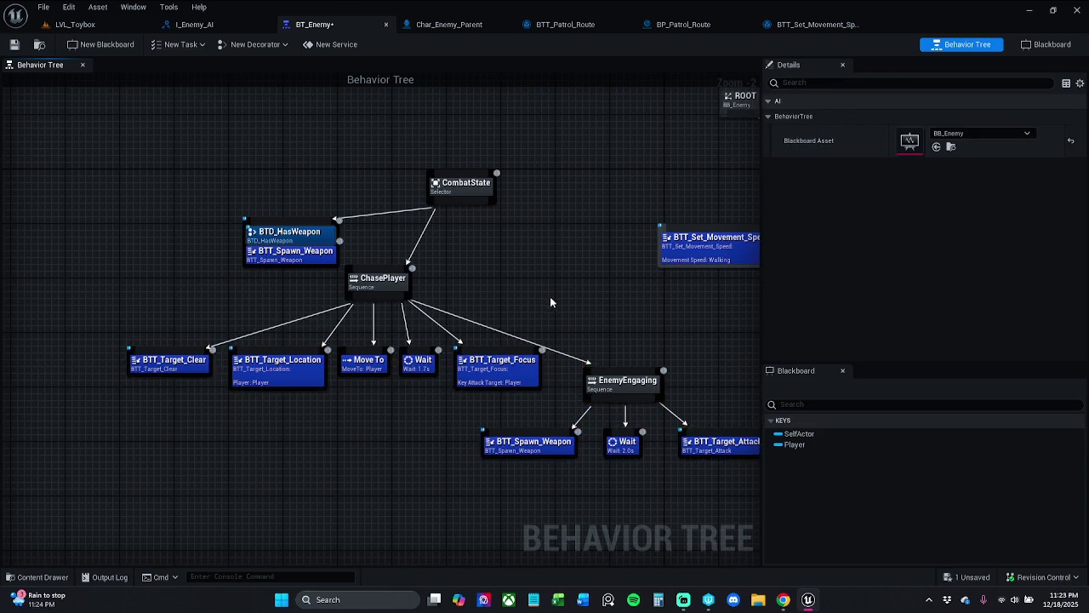
pyautogui.moveTo(549, 297); pyautogui.dragTo(647, 294)
# Step: Add BTT_Set_Movement_Speed set to Sprinting as ChasePlayer's leftmost child and save
pyautogui.moveTo(473, 302)
pyautogui.mouseDown()
pyautogui.moveTo(232, 309)
pyautogui.moveTo(221, 324)
pyautogui.mouseUp()
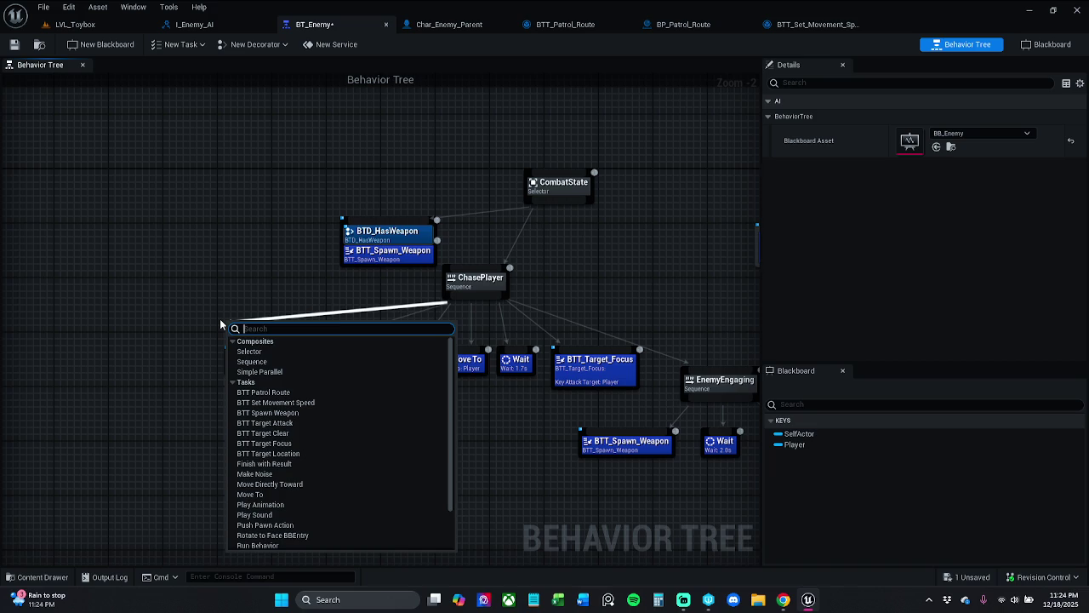
pyautogui.write('set')
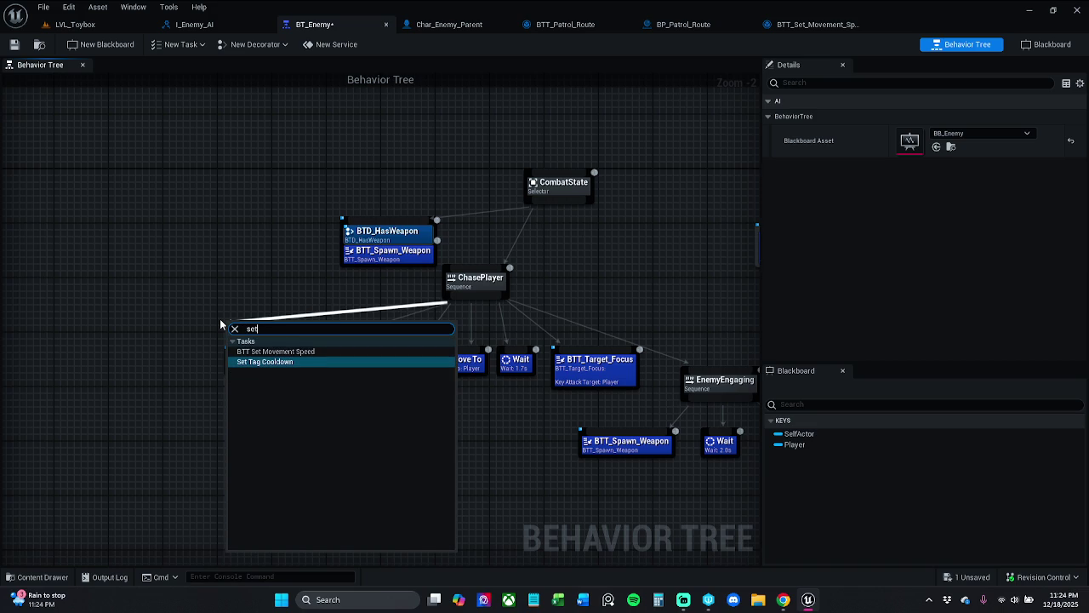
pyautogui.press('Up')
pyautogui.press('Return')
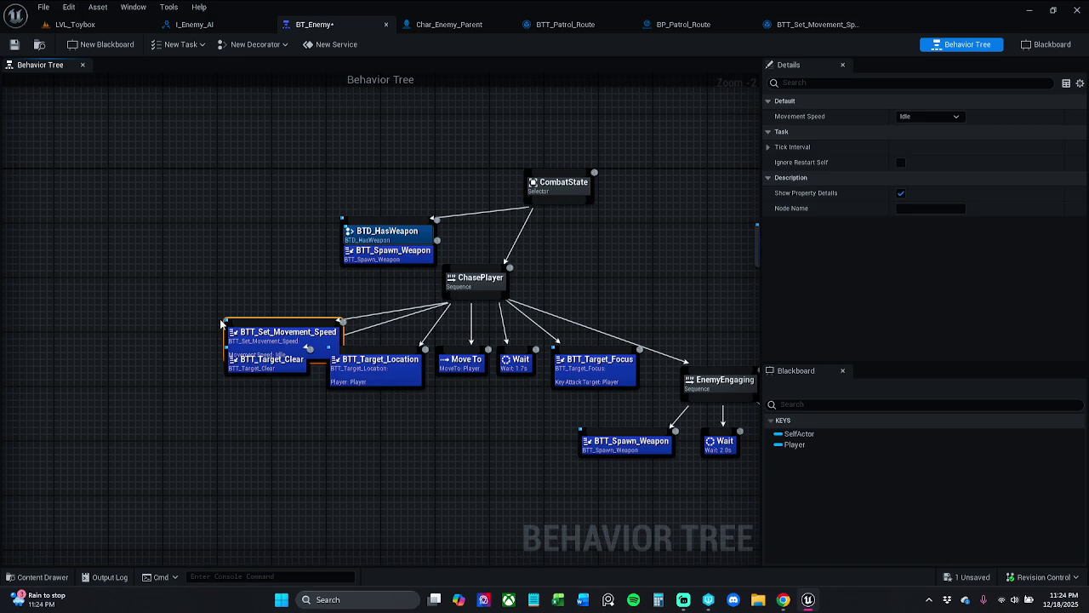
pyautogui.click(944, 116)
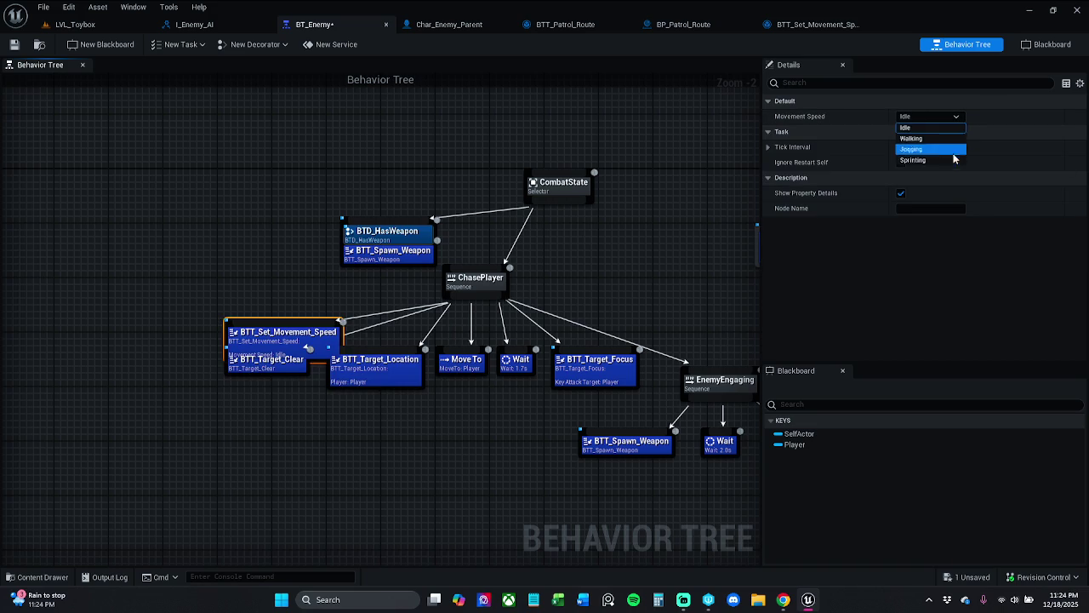
pyautogui.click(936, 160)
pyautogui.moveTo(290, 341)
pyautogui.mouseDown()
pyautogui.moveTo(174, 360)
pyautogui.moveTo(113, 389)
pyautogui.moveTo(126, 360)
pyautogui.moveTo(155, 361)
pyautogui.moveTo(144, 352)
pyautogui.moveTo(167, 348)
pyautogui.mouseUp()
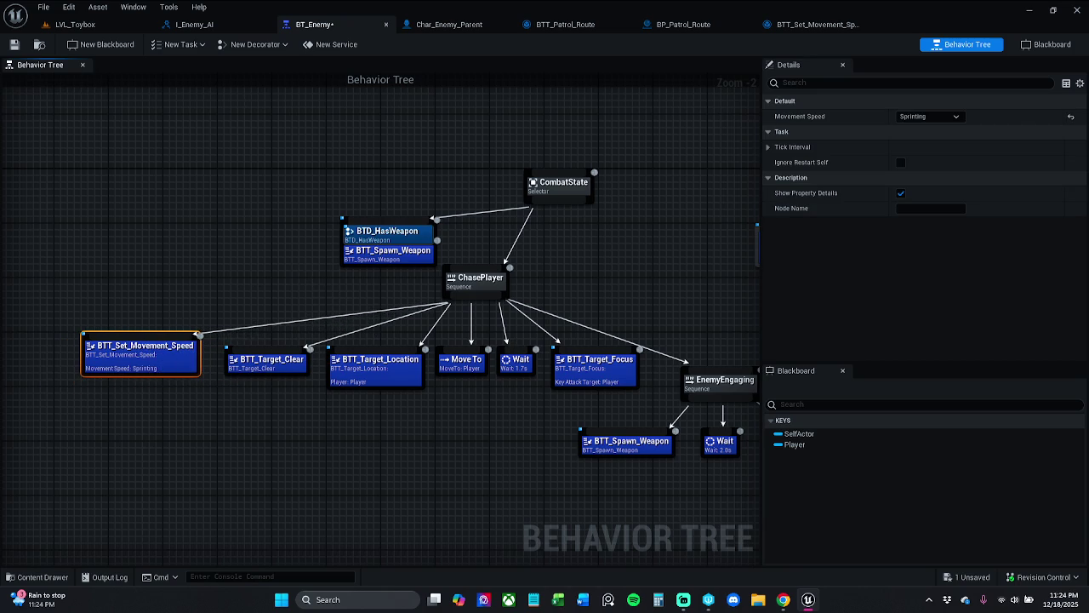
pyautogui.click(13, 44)
pyautogui.moveTo(140, 356); pyautogui.dragTo(153, 356)
pyautogui.click(108, 74)
pyautogui.click(14, 44)
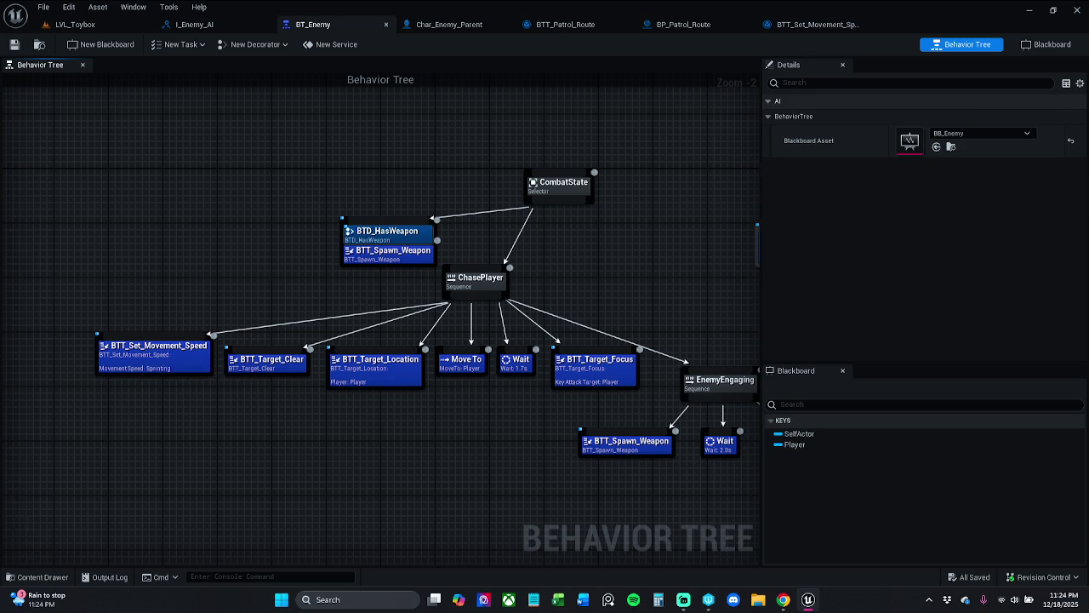
# Step: Check the speed task's settings, move CombatState up and left, and save BT_Enemy
pyautogui.hotkey('alt', 'Tab')
pyautogui.click(154, 354)
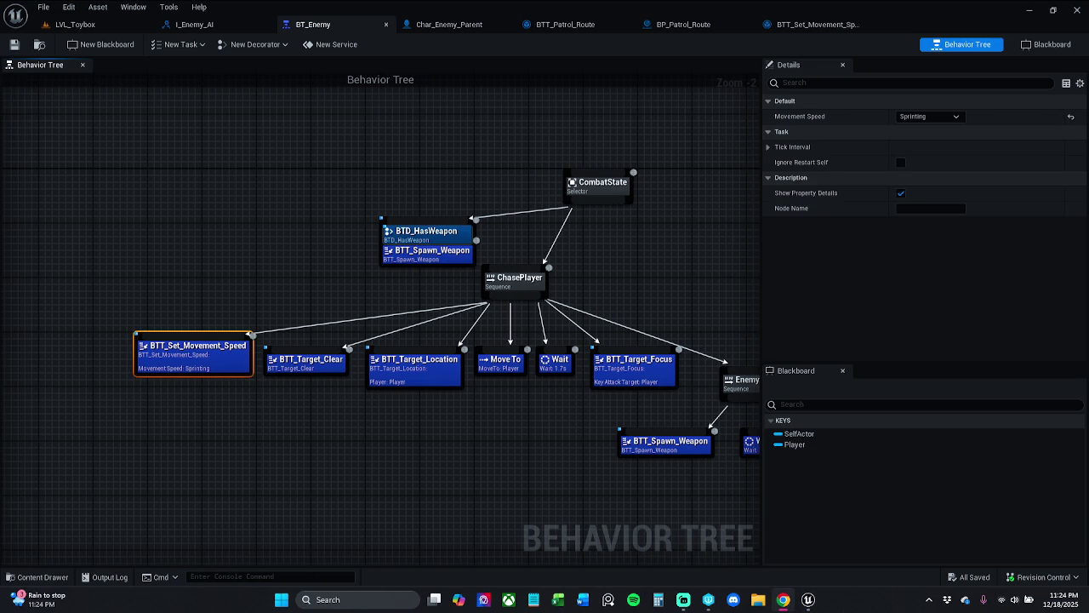
pyautogui.moveTo(542, 445); pyautogui.dragTo(362, 440)
pyautogui.scroll(-2, 510, 344)
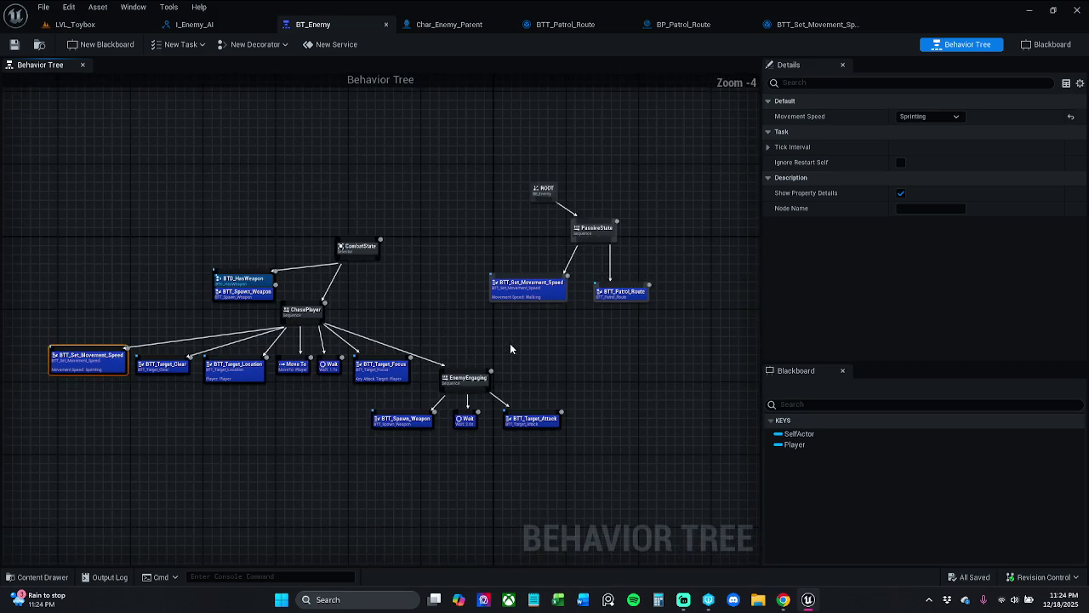
pyautogui.moveTo(367, 245); pyautogui.dragTo(331, 227)
pyautogui.click(440, 273)
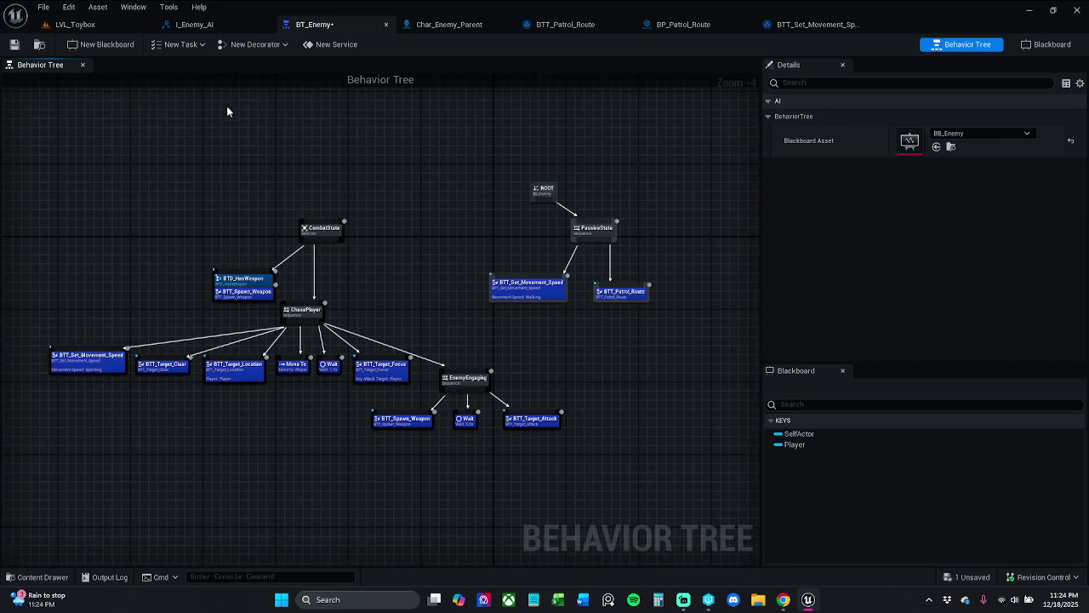
pyautogui.click(13, 44)
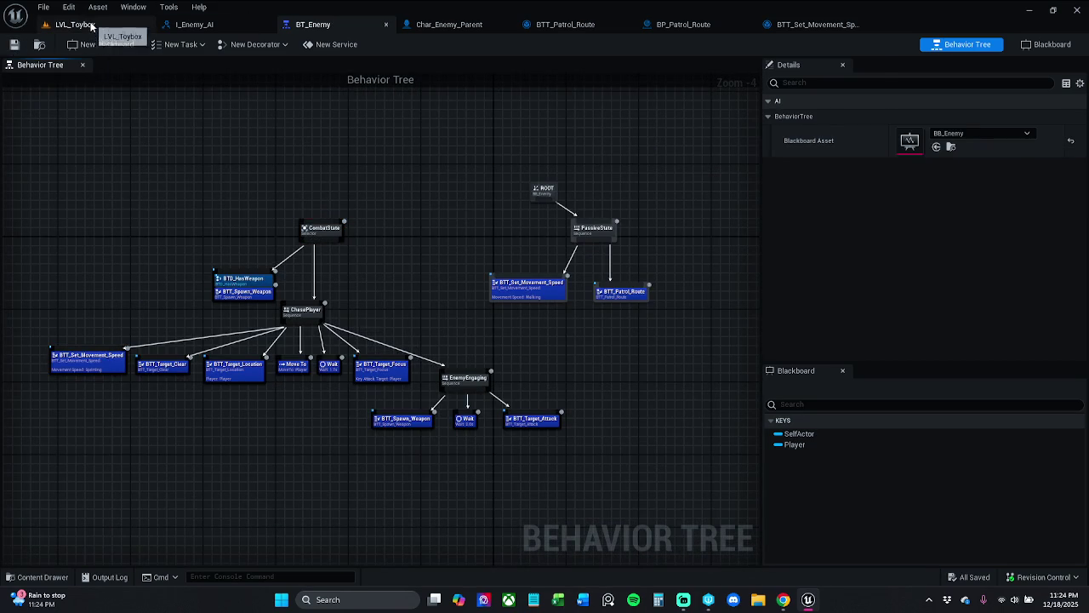
# Step: Test-play LVL_Toybox, stop with Esc, and go back to the BTT_Set_Movement_Speed graph
pyautogui.click(75, 23)
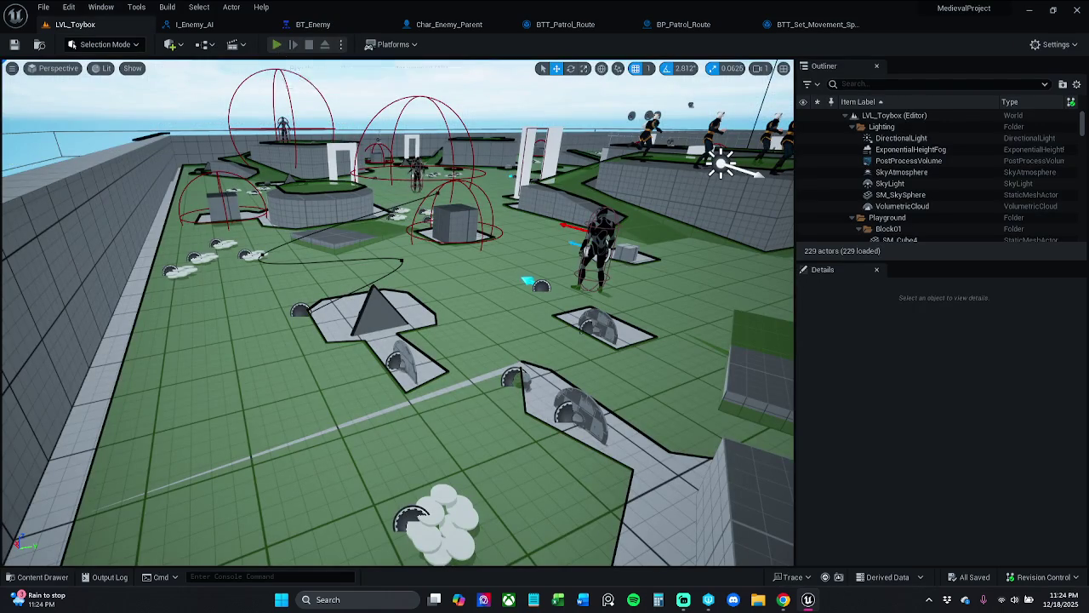
pyautogui.click(277, 45)
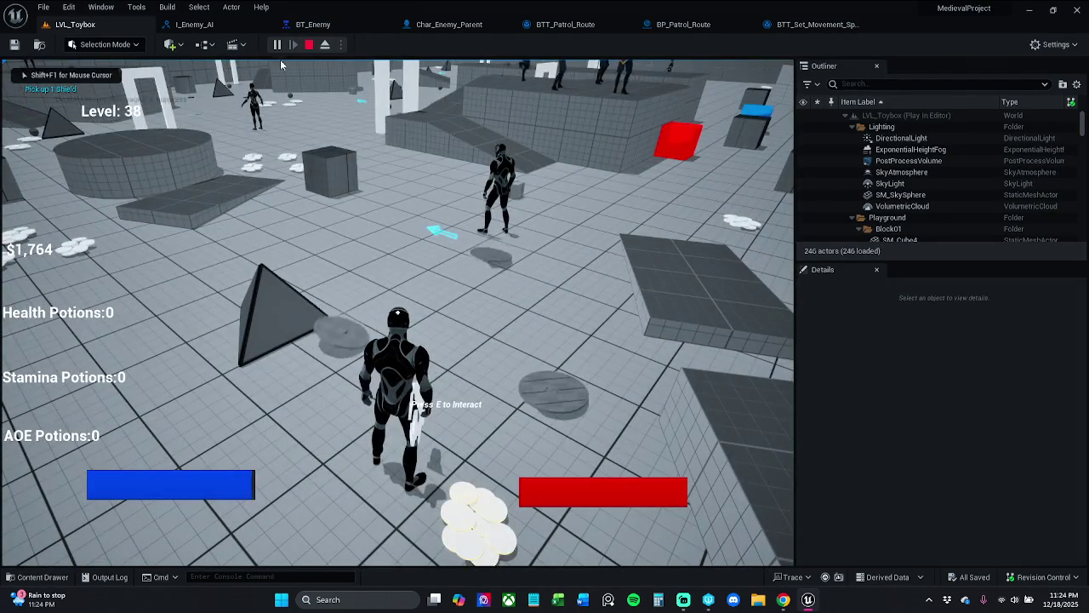
pyautogui.press('Escape')
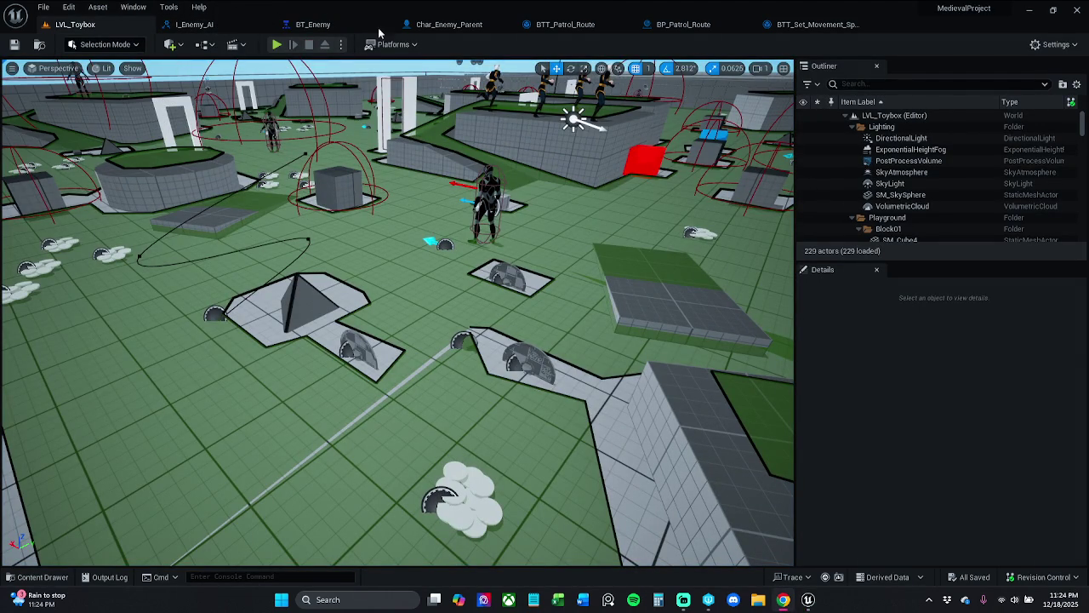
pyautogui.click(817, 25)
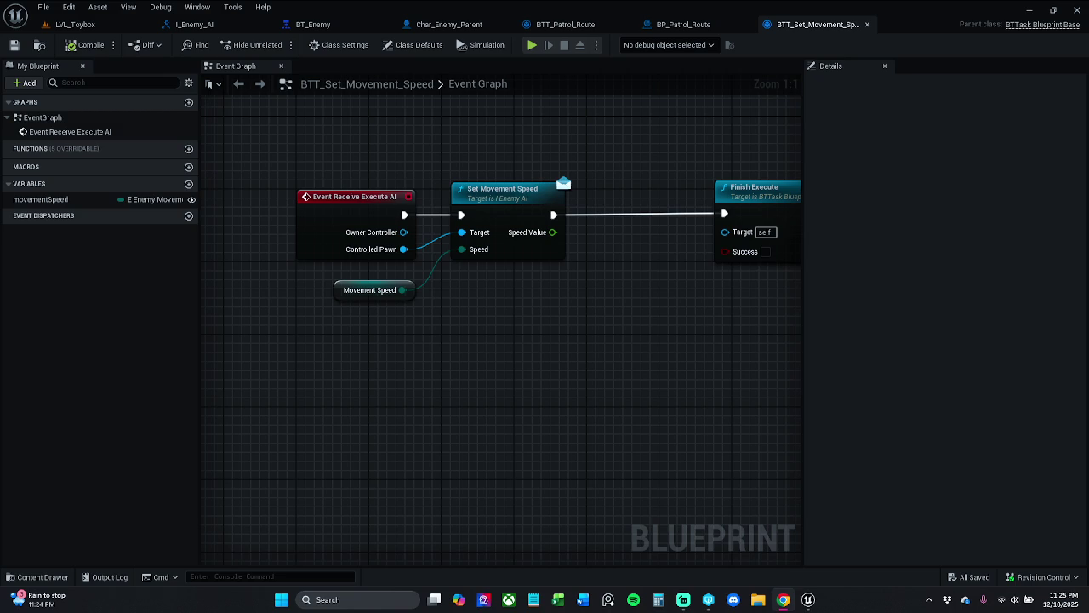
# Step: Set the Movement Speed variable's default value to Walking
pyautogui.click(374, 292)
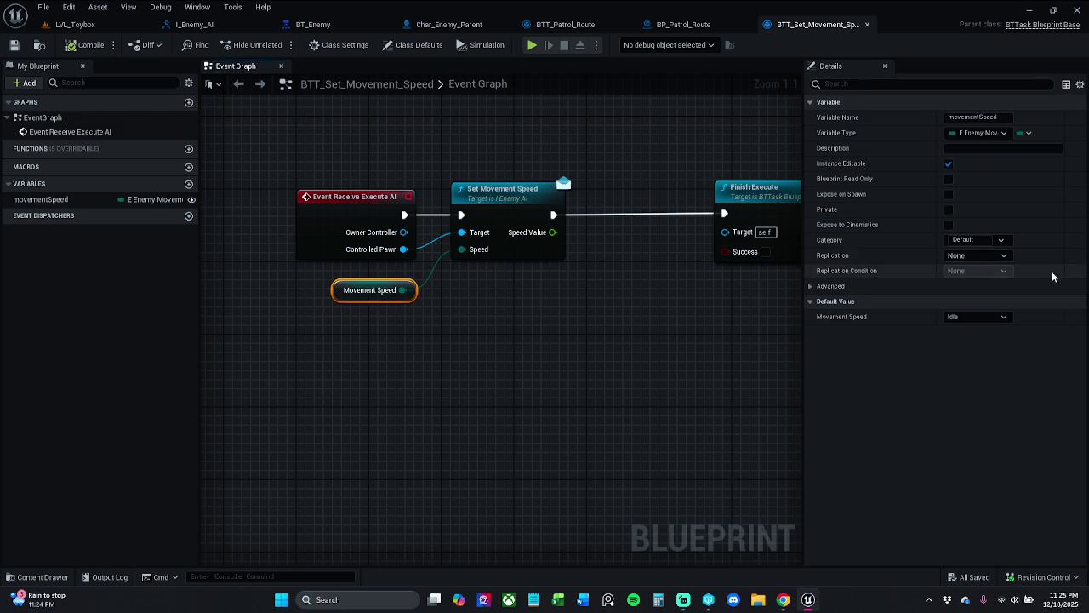
pyautogui.click(977, 317)
pyautogui.click(968, 340)
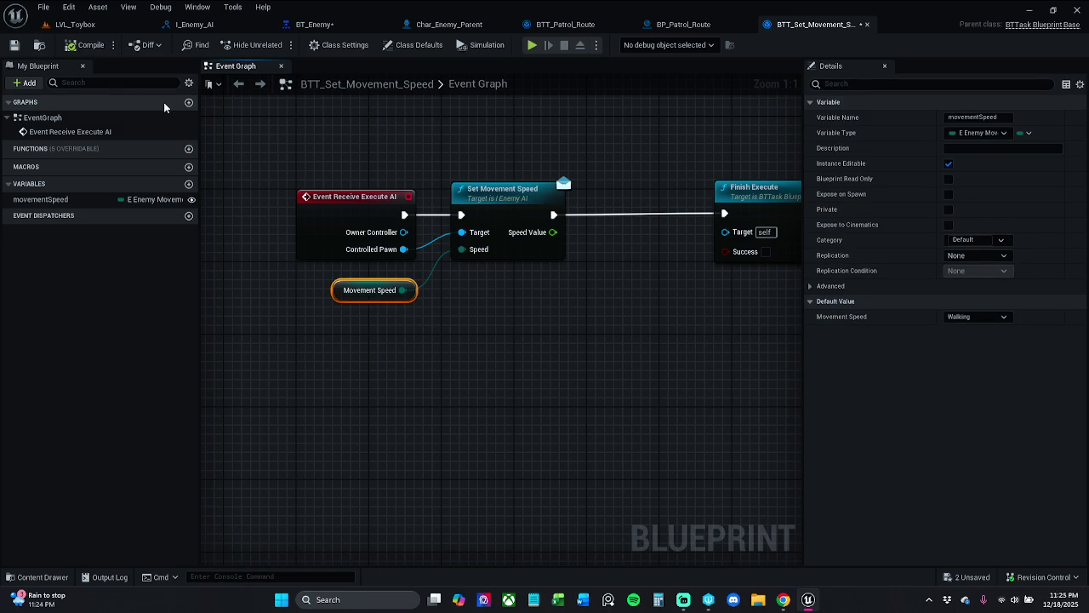
# Step: Test-play the LVL_Toybox level briefly, then stop it
pyautogui.click(77, 25)
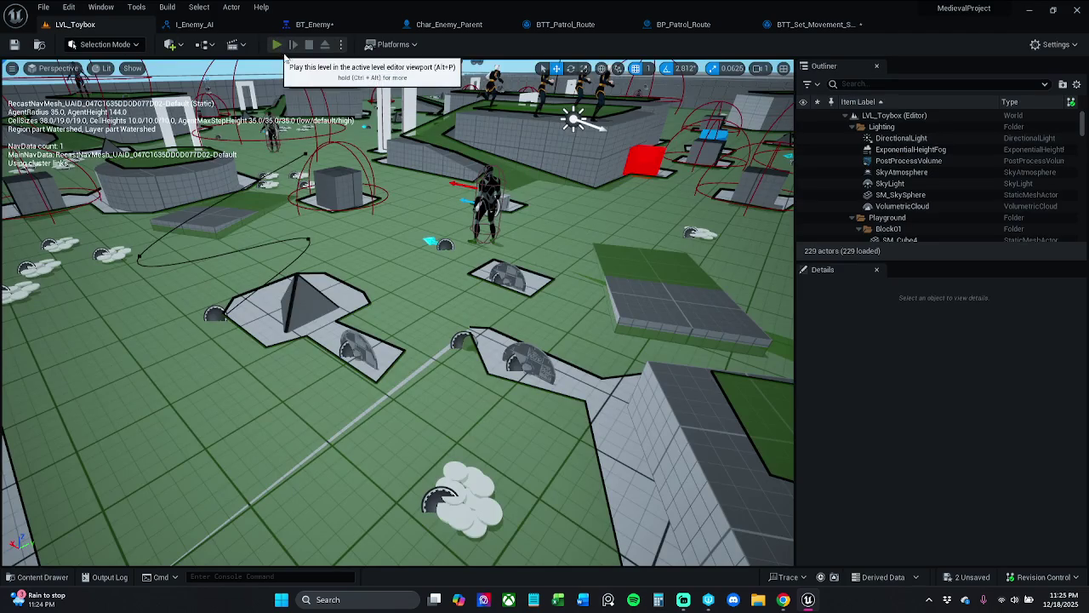
pyautogui.click(275, 44)
pyautogui.press('Escape')
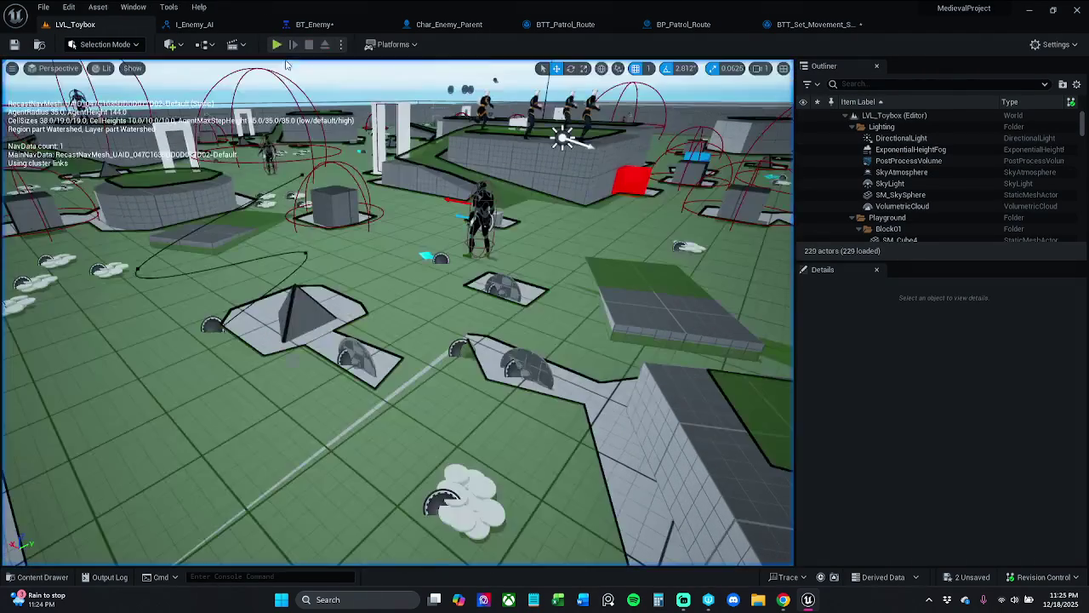
# Step: Select the Char_Enemy_Parent enemy in the level and review its Details
pyautogui.click(481, 213)
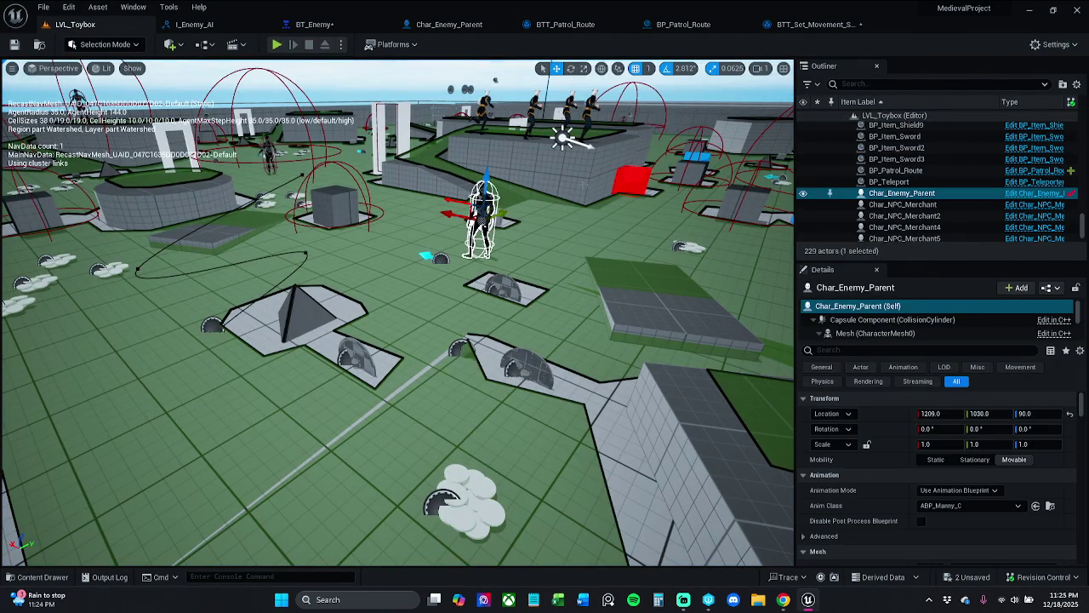
pyautogui.scroll(-2, 958, 511)
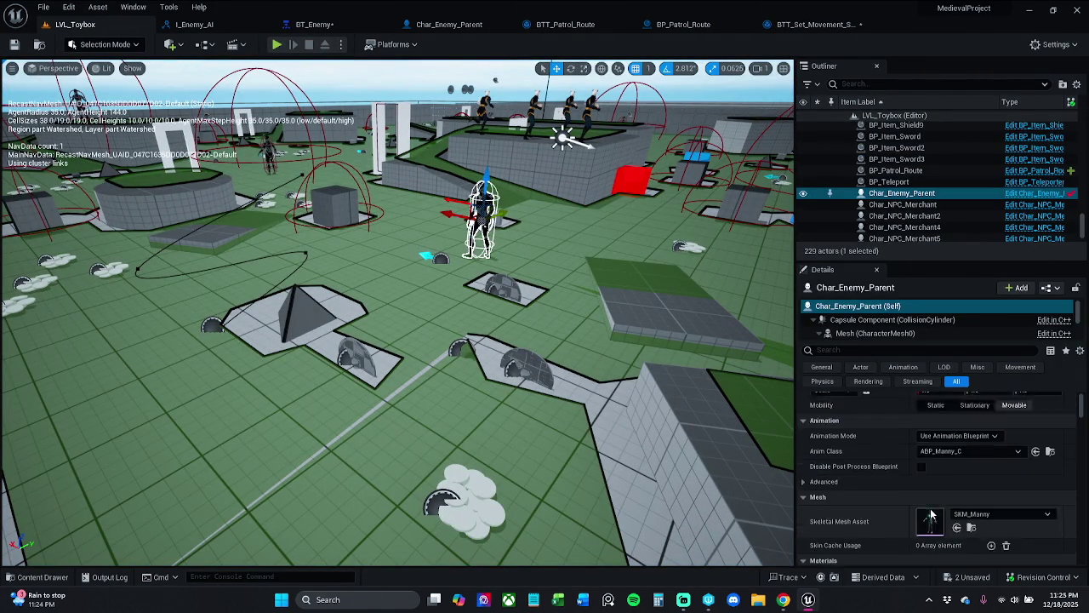
pyautogui.scroll(-2, 952, 510)
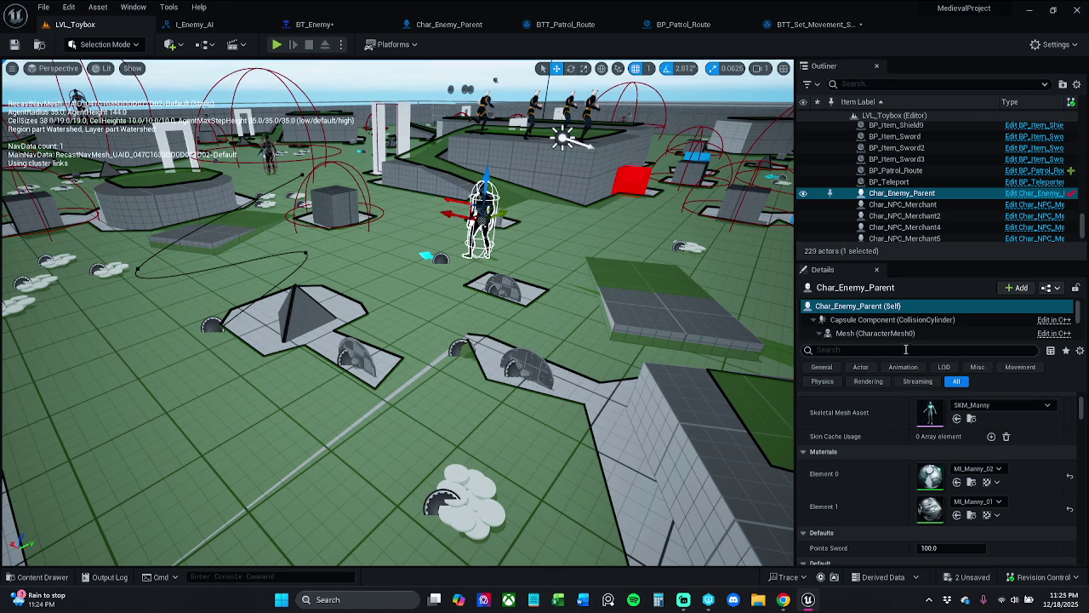
pyautogui.scroll(-1, 898, 510)
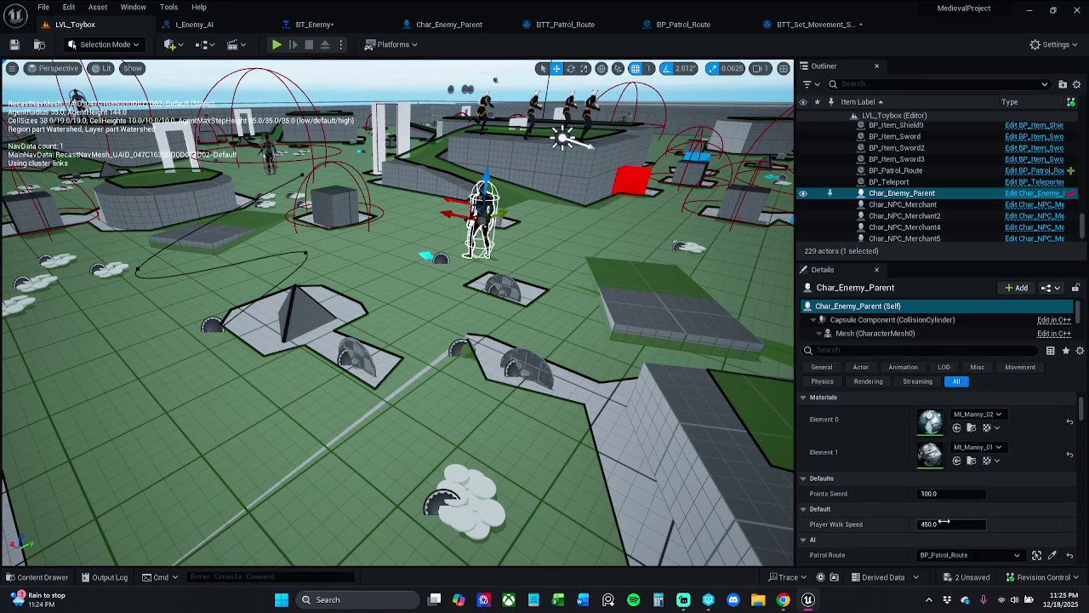
pyautogui.scroll(-1, 944, 521)
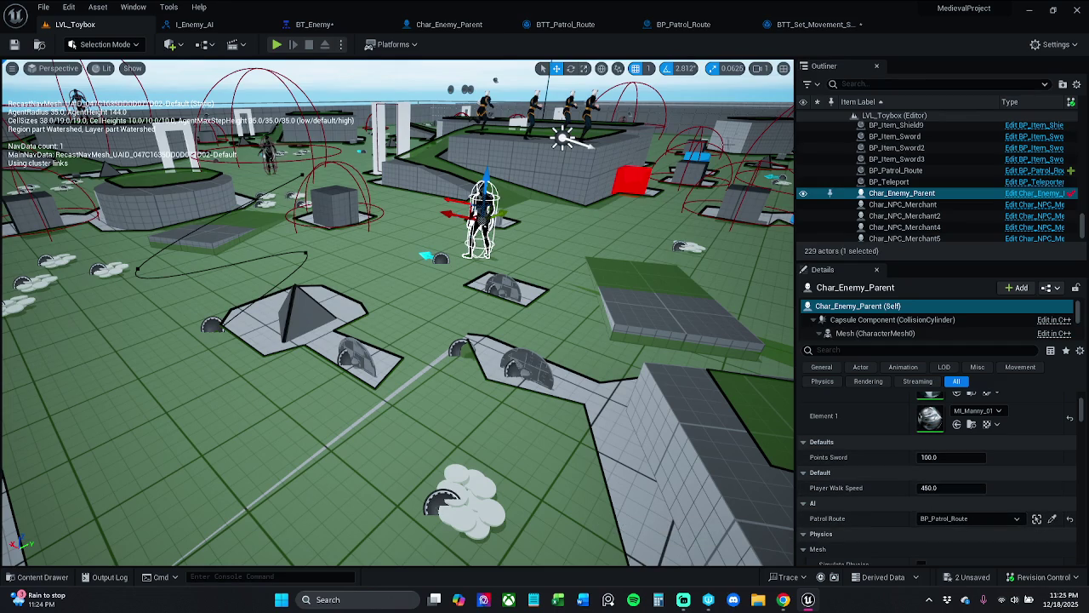
# Step: Tick Success on Finish Execute, compile BTT_Set_Movement_Speed, and test-play LVL_Toybox
pyautogui.click(846, 25)
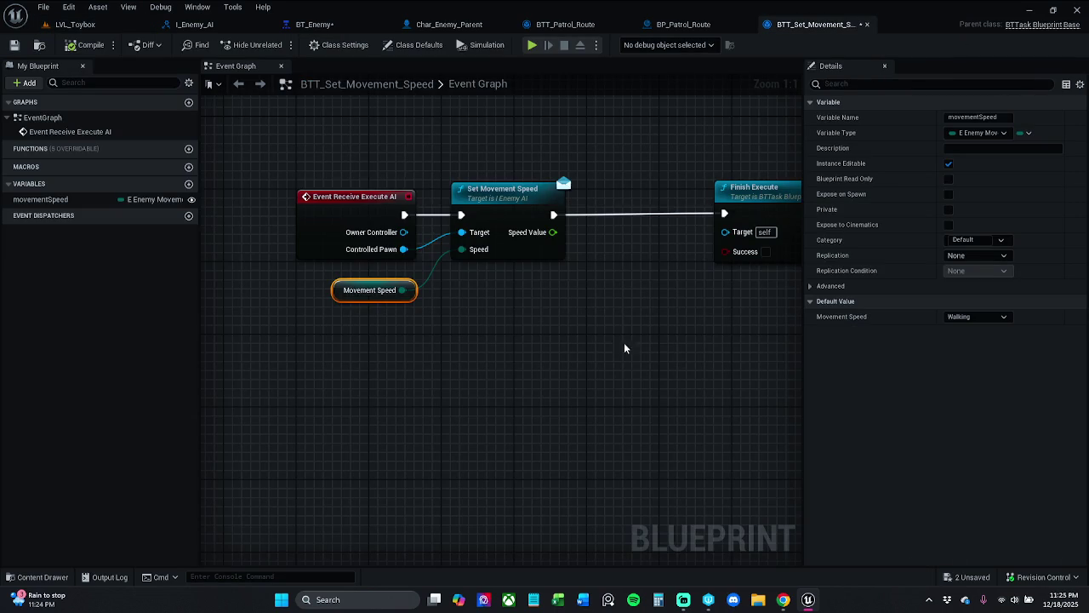
pyautogui.click(482, 324)
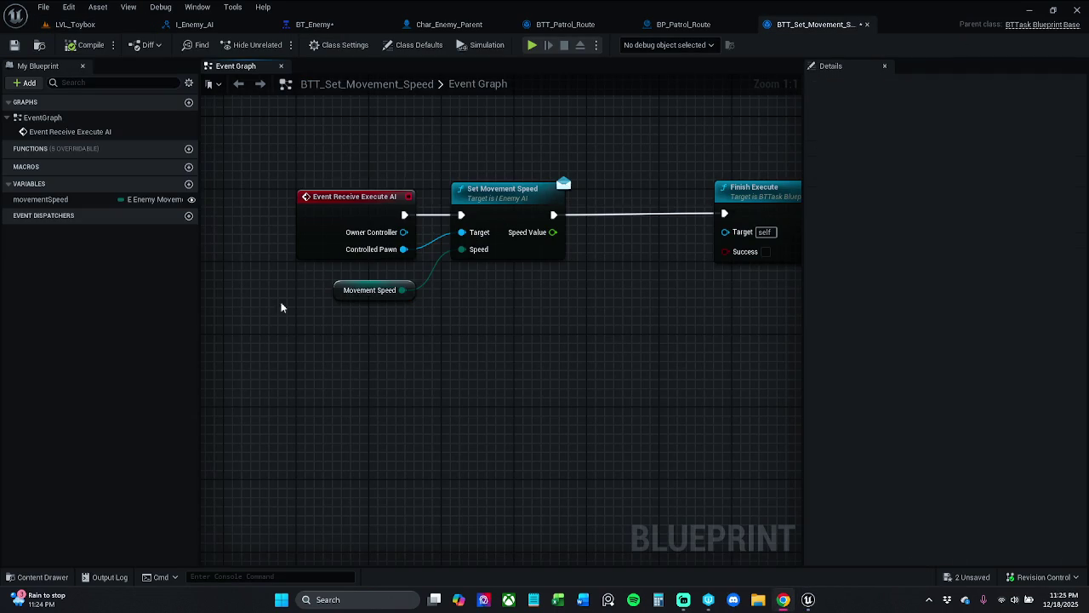
pyautogui.moveTo(607, 271); pyautogui.dragTo(554, 283)
pyautogui.click(713, 262)
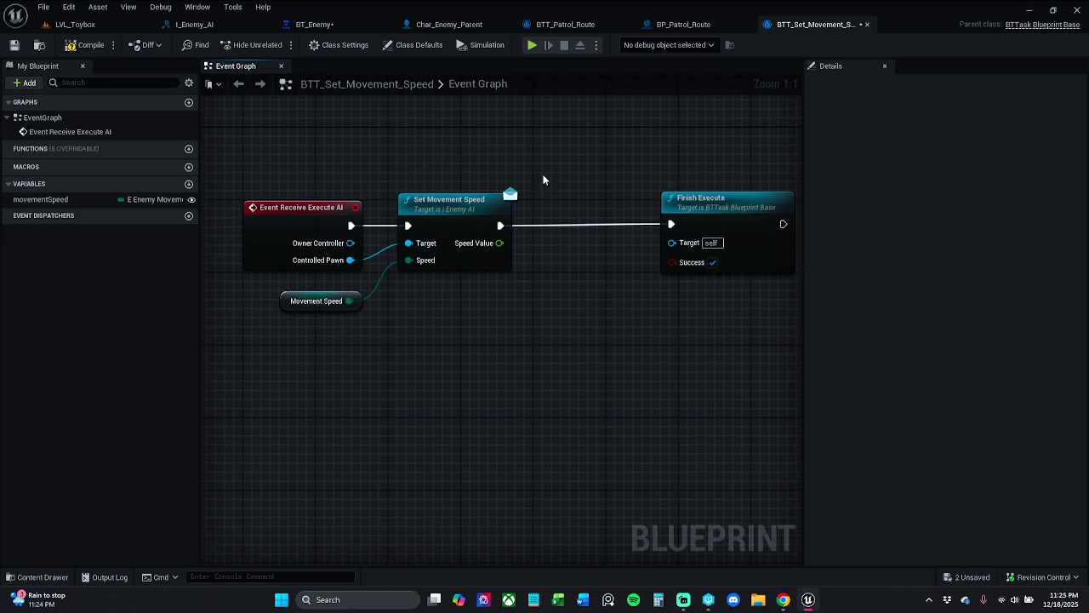
pyautogui.click(92, 45)
pyautogui.click(75, 24)
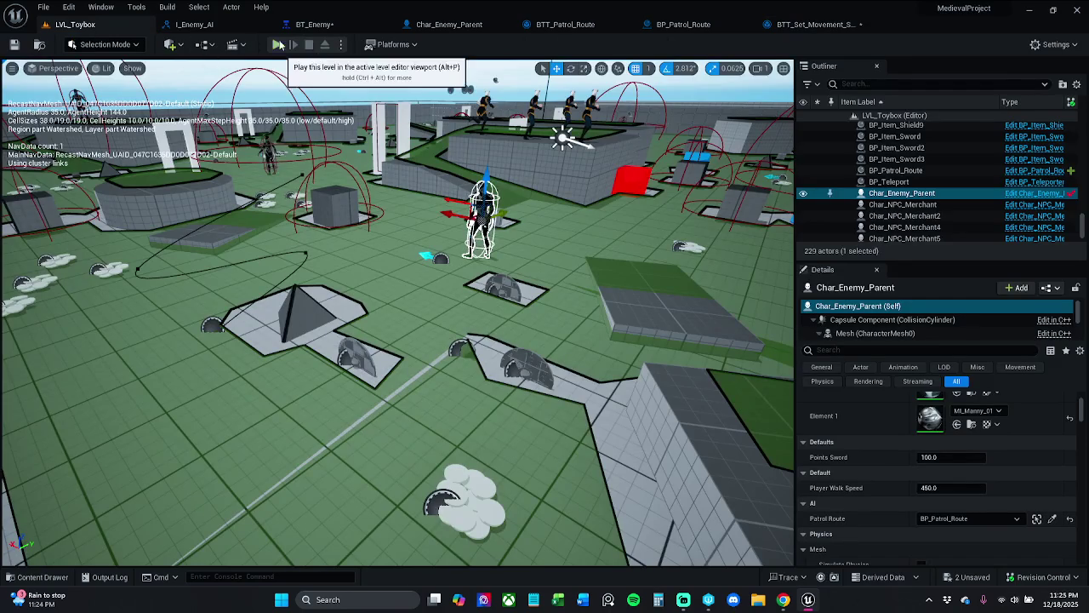
pyautogui.click(277, 44)
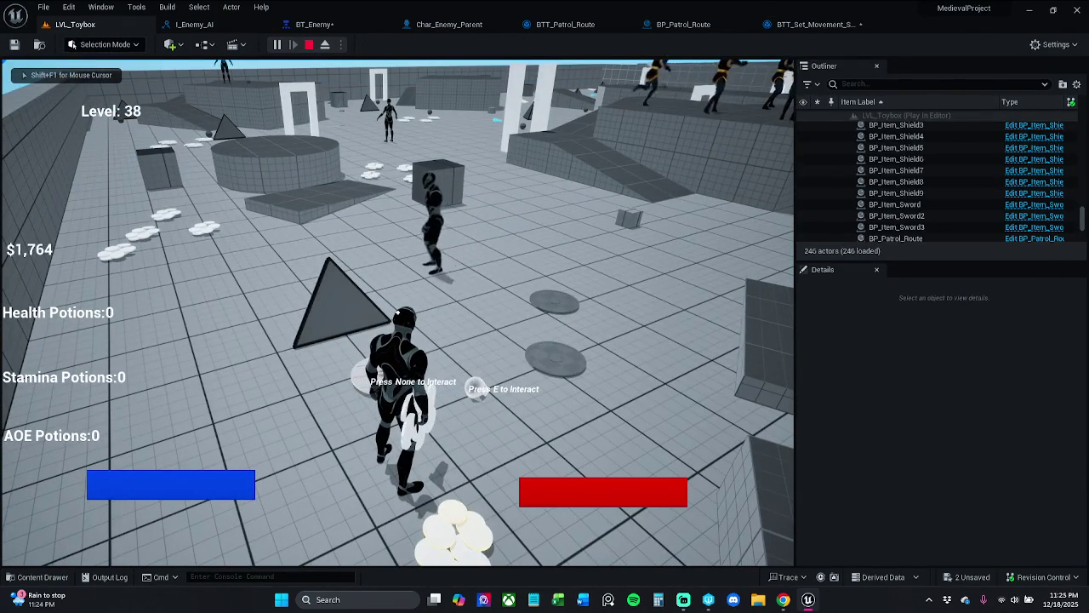
# Step: End the test play, move the enemy character right, and bring up BTT_Set_Movement_Speed
pyautogui.press('Escape')
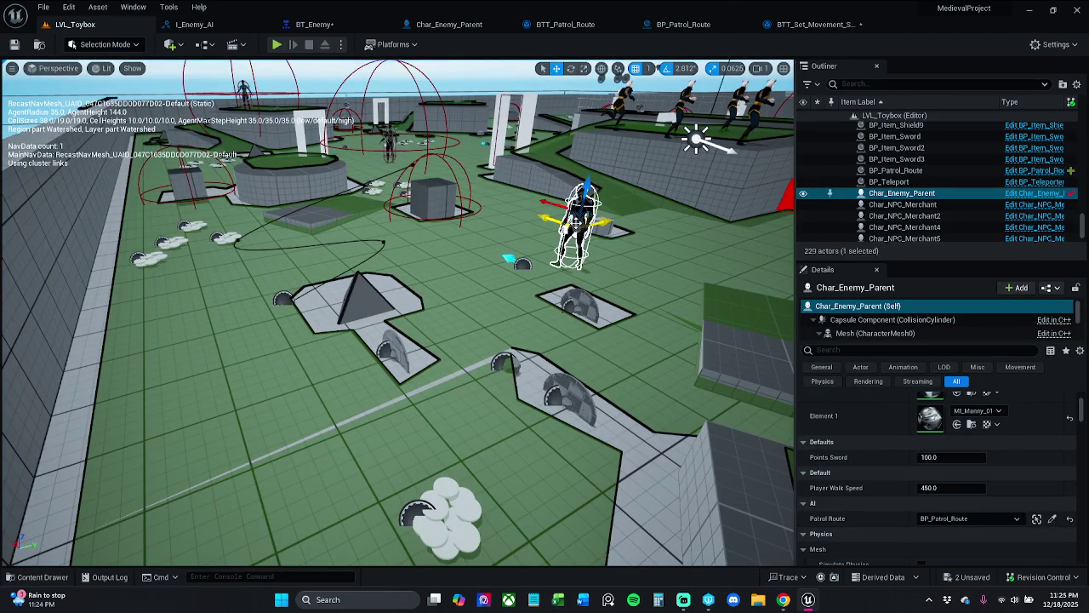
pyautogui.moveTo(572, 220)
pyautogui.mouseDown()
pyautogui.moveTo(681, 225)
pyautogui.moveTo(749, 213)
pyautogui.moveTo(737, 188)
pyautogui.mouseUp()
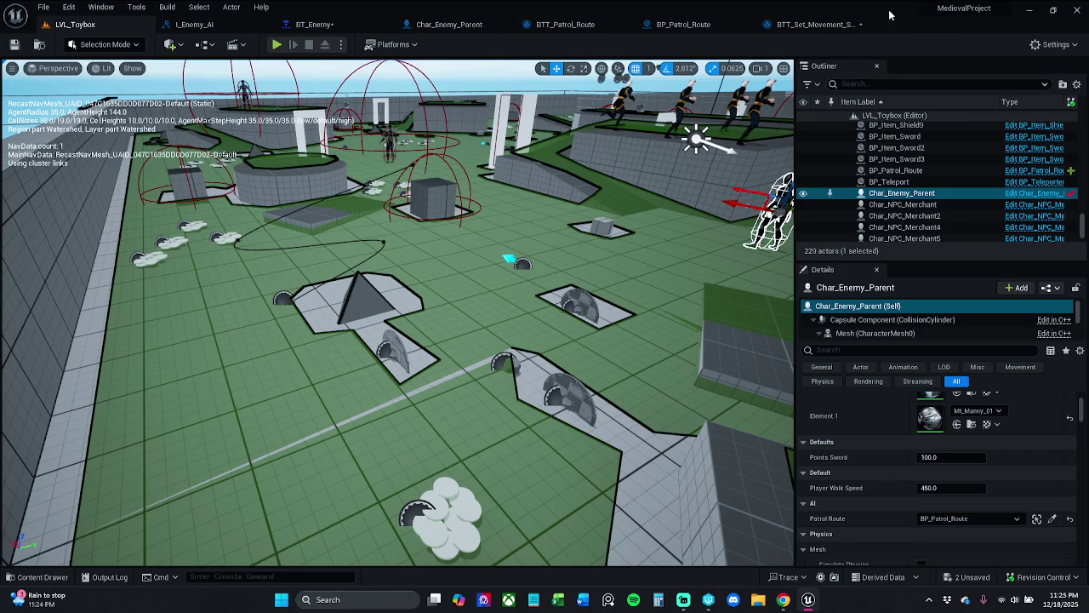
pyautogui.click(830, 24)
# Step: Move Finish Execute left, straighten the three nodes, wire Controlled Pawn to Target, compile and save
pyautogui.click(13, 45)
pyautogui.moveTo(485, 158); pyautogui.dragTo(580, 211)
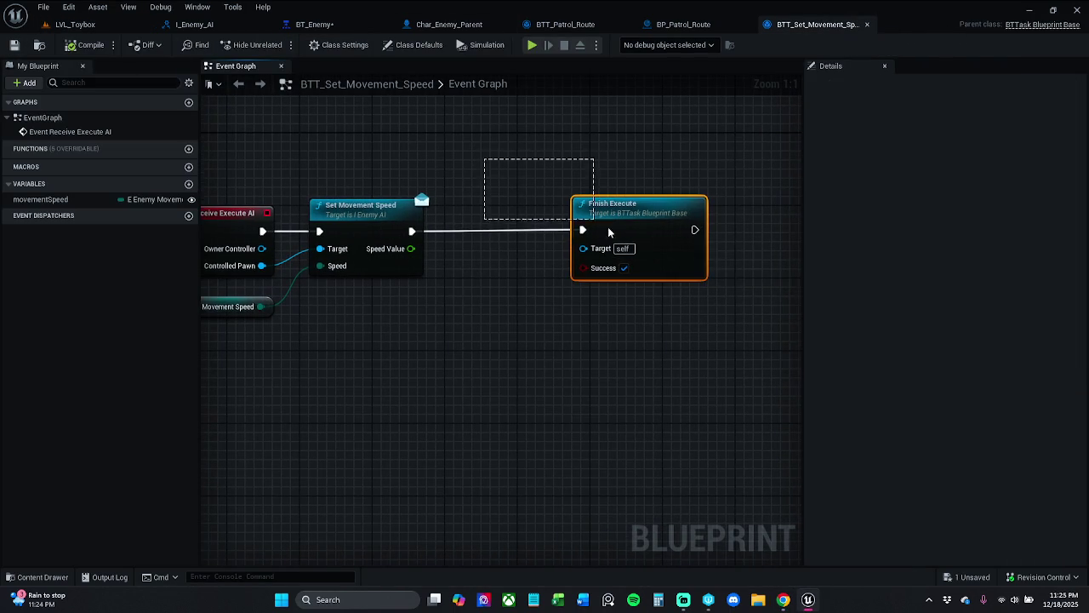
pyautogui.moveTo(652, 223); pyautogui.dragTo(584, 222)
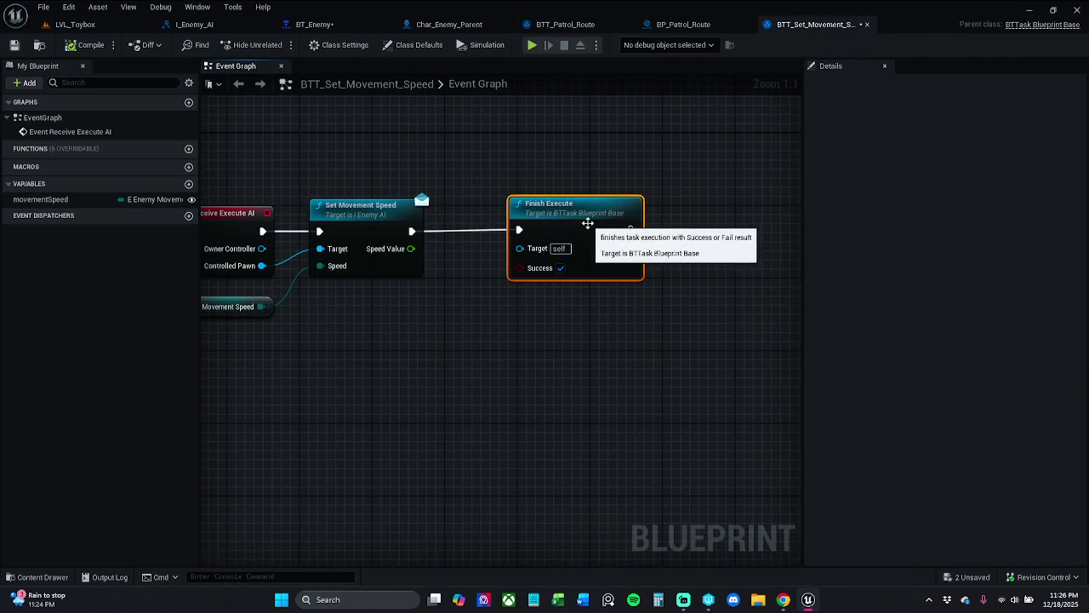
pyautogui.click(544, 175)
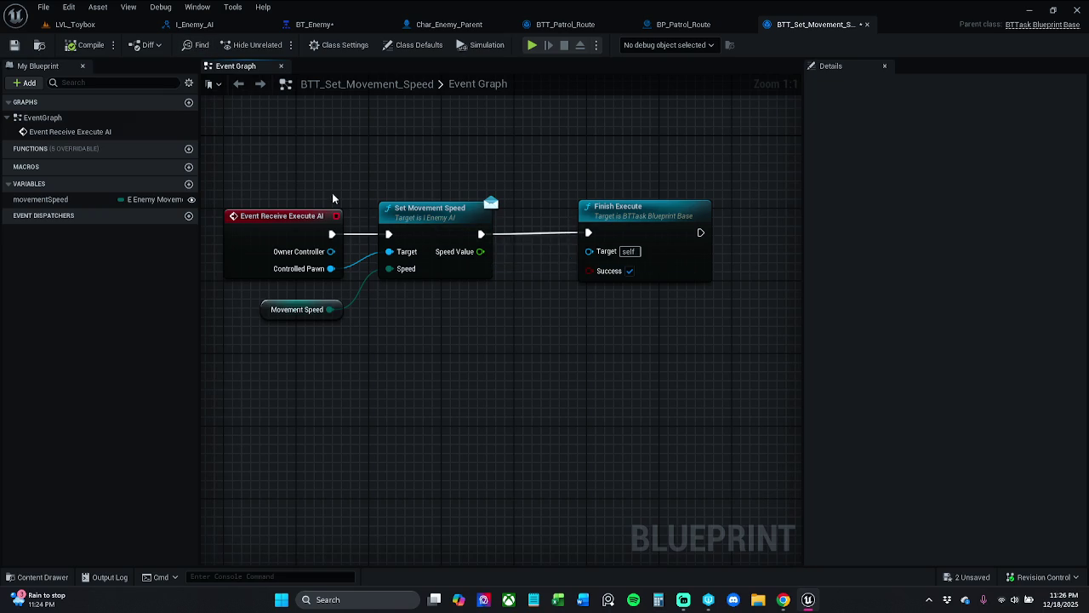
pyautogui.moveTo(341, 172)
pyautogui.mouseDown()
pyautogui.moveTo(736, 213)
pyautogui.moveTo(669, 211)
pyautogui.mouseUp()
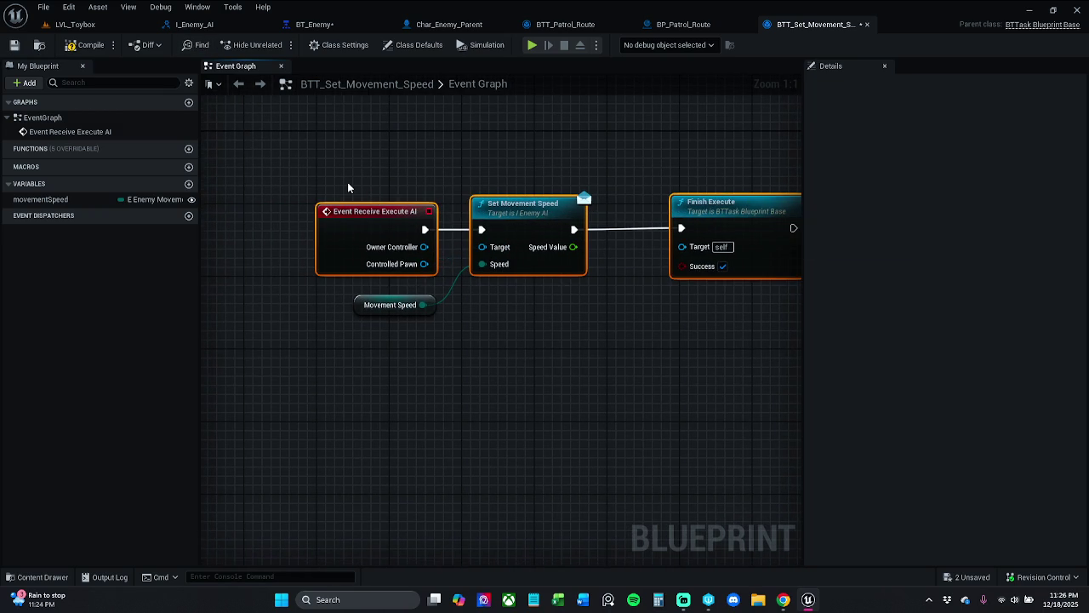
pyautogui.press('q')
pyautogui.moveTo(481, 246); pyautogui.dragTo(423, 263)
pyautogui.click(14, 45)
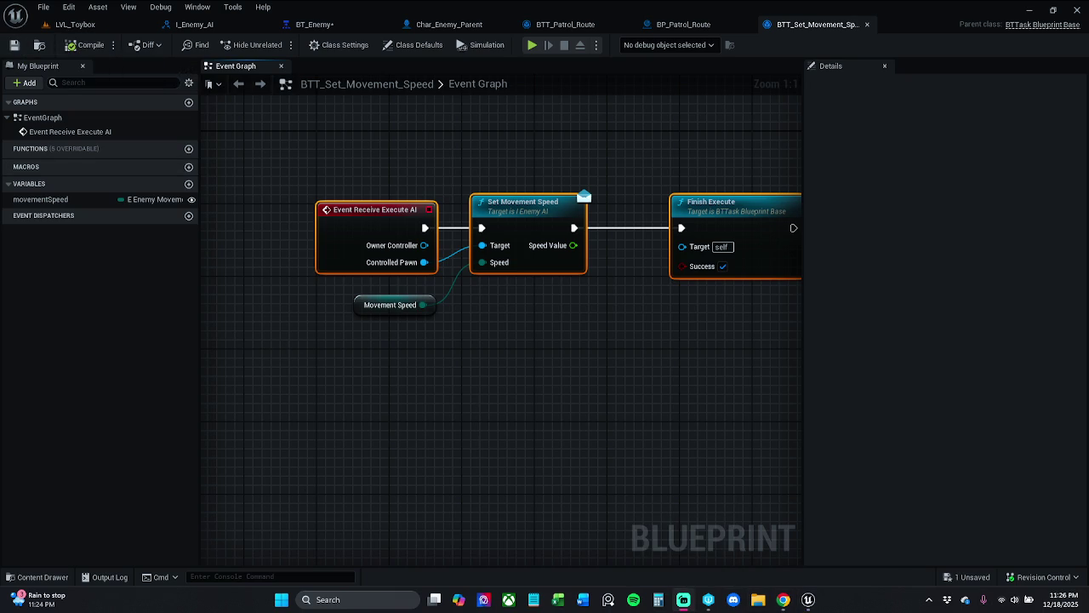
# Step: Change the Movement Speed variable's default value to Sprinting
pyautogui.click(552, 398)
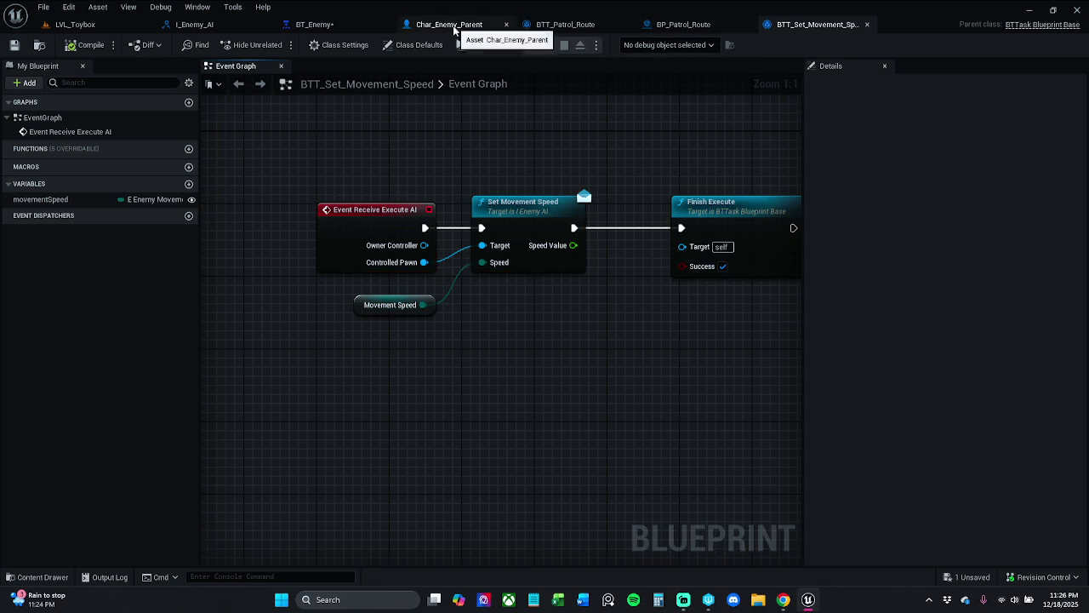
pyautogui.click(75, 24)
pyautogui.scroll(-5, 754, 337)
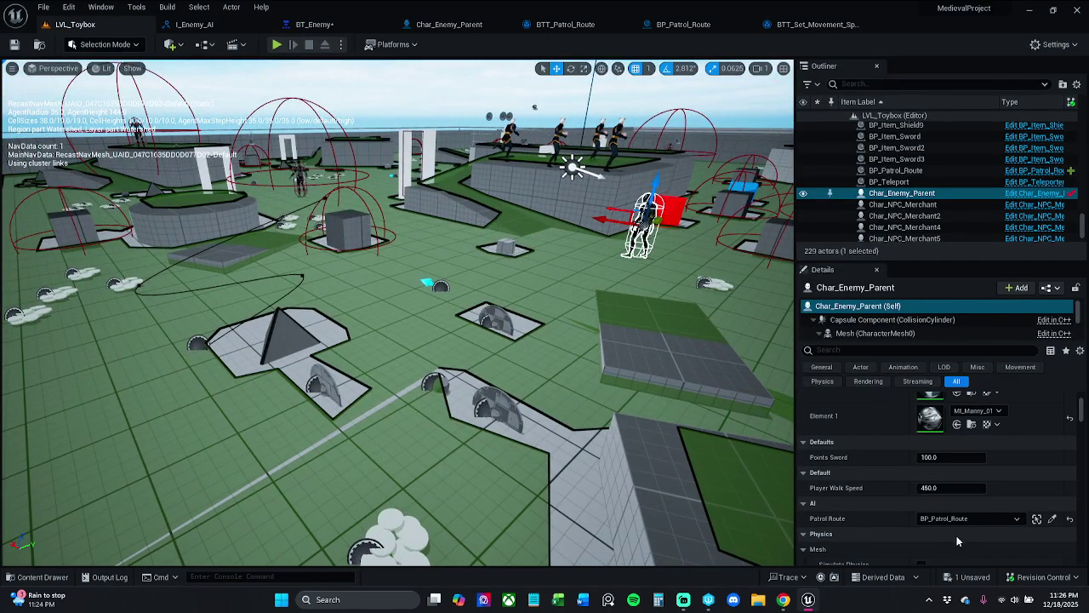
pyautogui.click(813, 24)
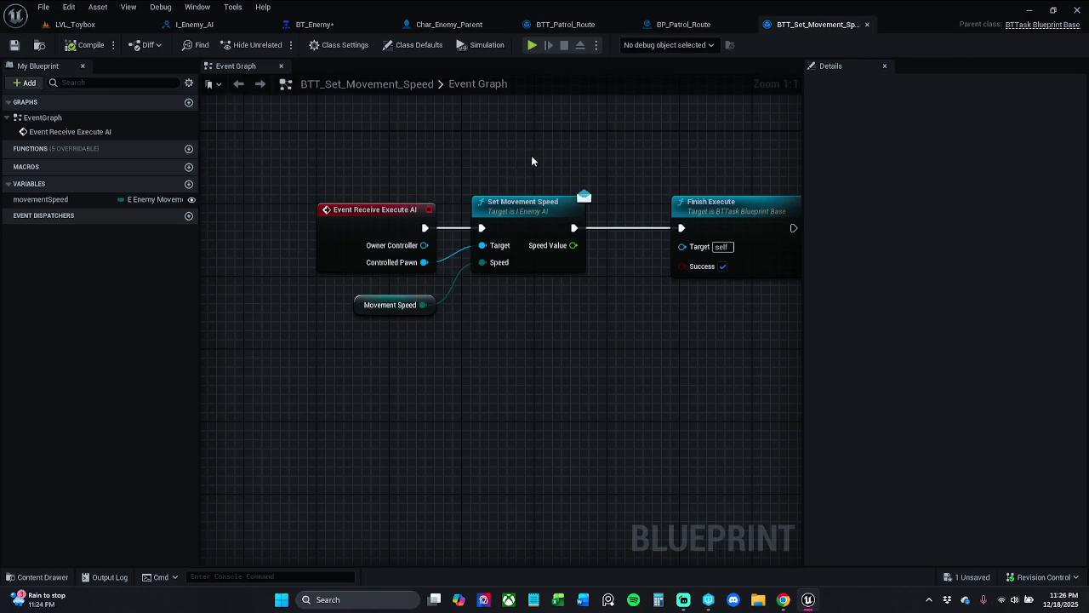
pyautogui.moveTo(390, 336); pyautogui.dragTo(449, 293)
pyautogui.click(979, 317)
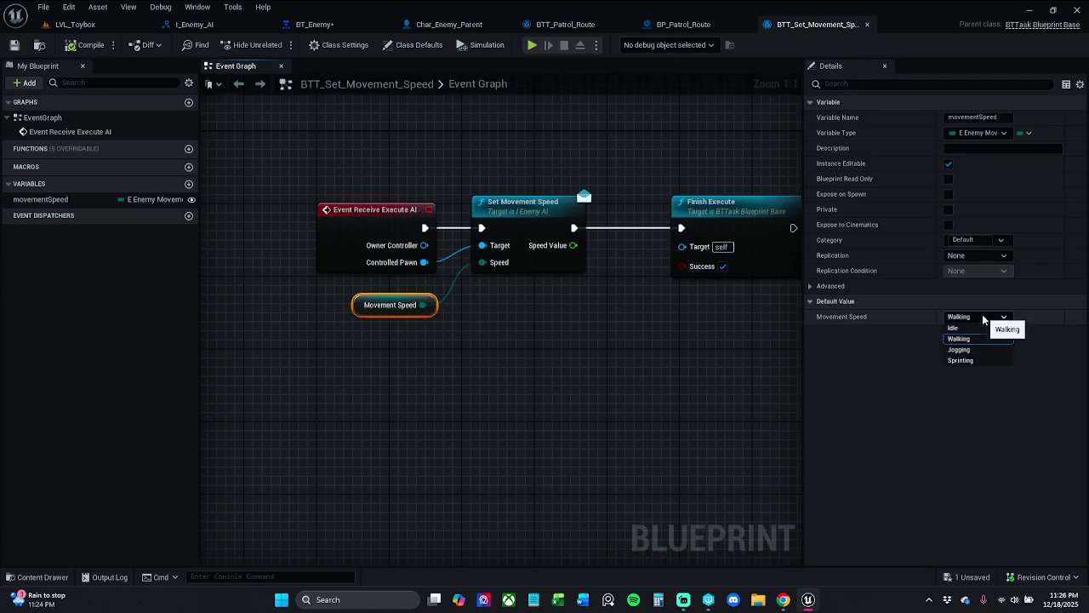
pyautogui.click(999, 360)
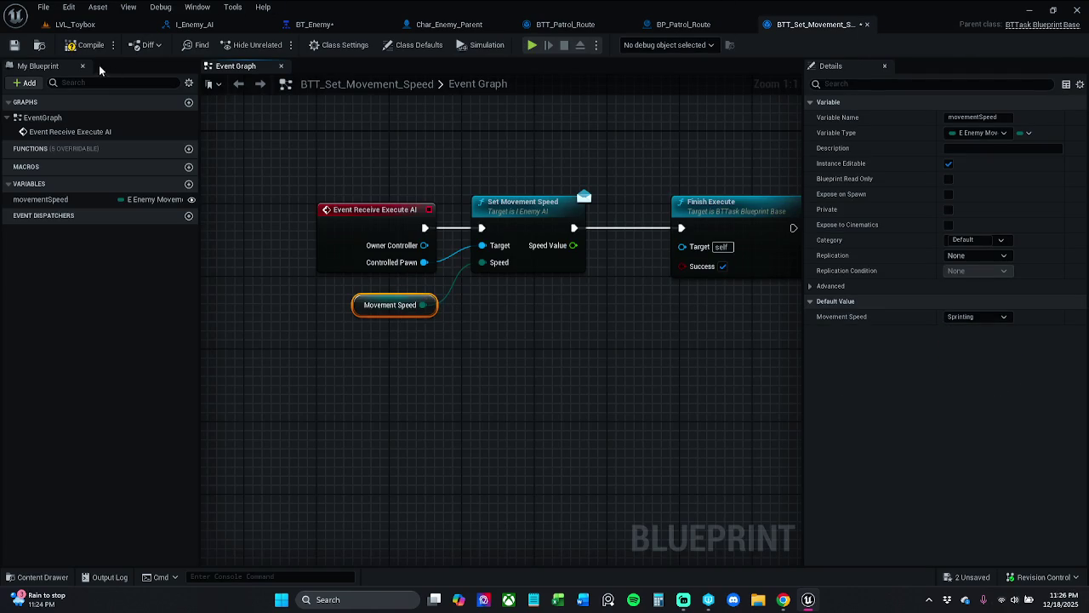
pyautogui.click(100, 27)
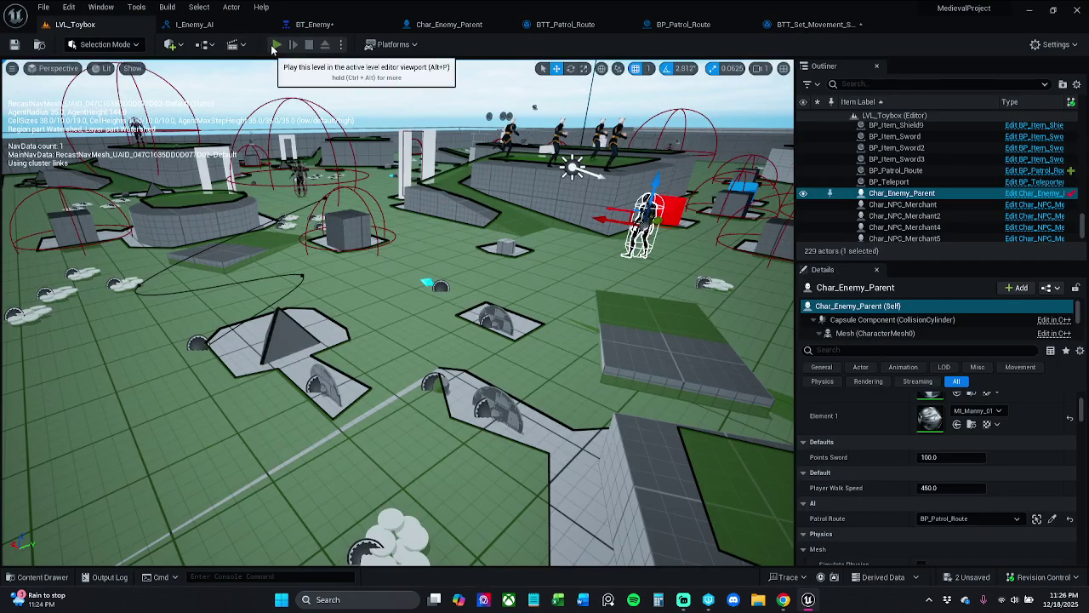
# Step: Test-play LVL_Toybox, then nudge the Movement Speed getter slightly right in BTT_Set_Movement_Speed
pyautogui.click(277, 44)
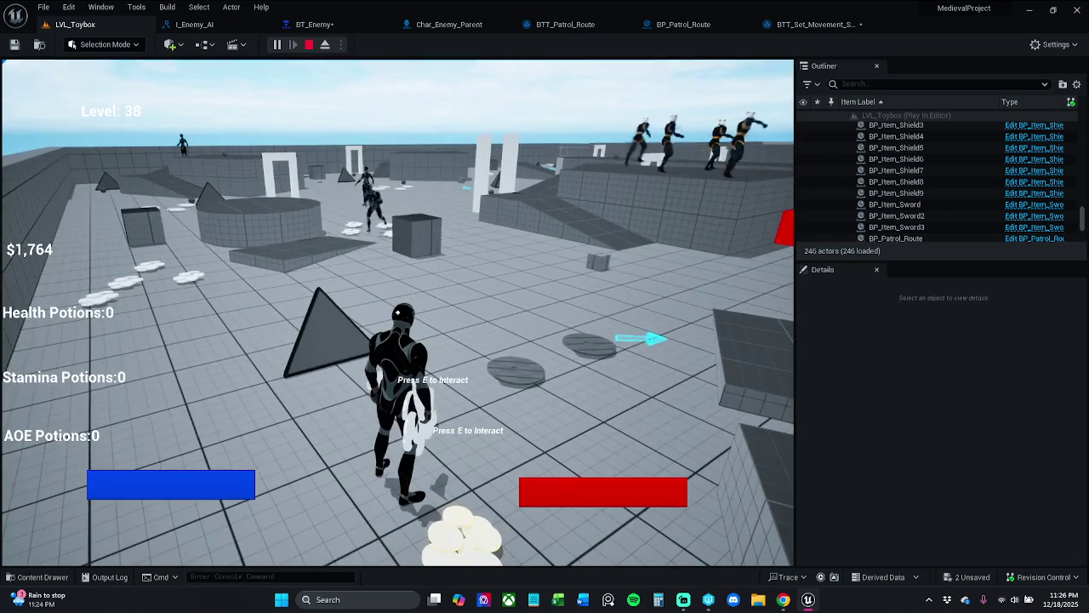
pyautogui.press('Escape')
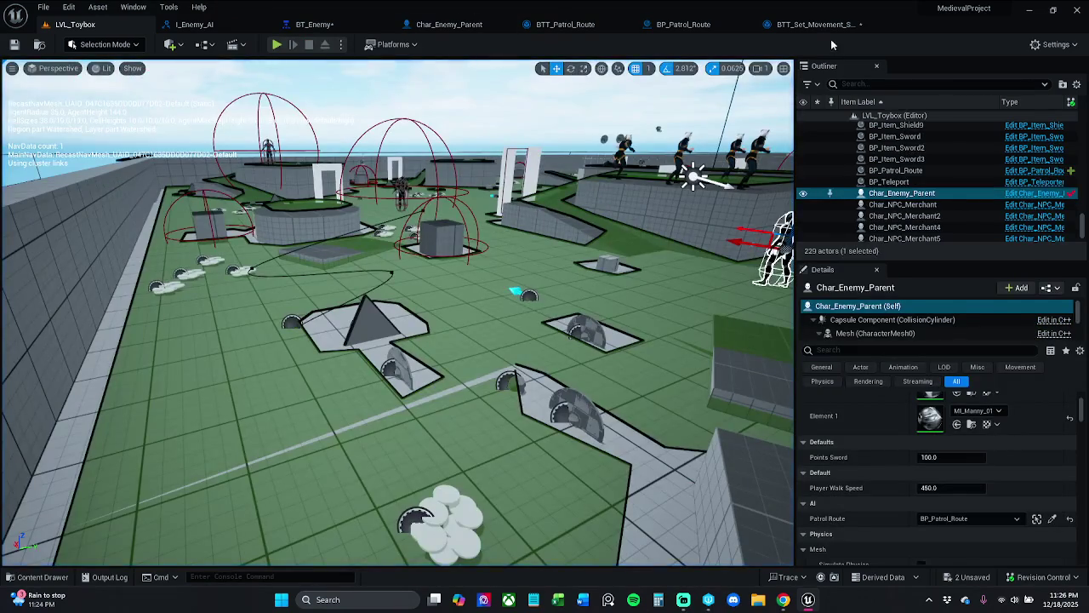
pyautogui.click(816, 25)
pyautogui.click(422, 133)
pyautogui.moveTo(463, 139); pyautogui.dragTo(414, 138)
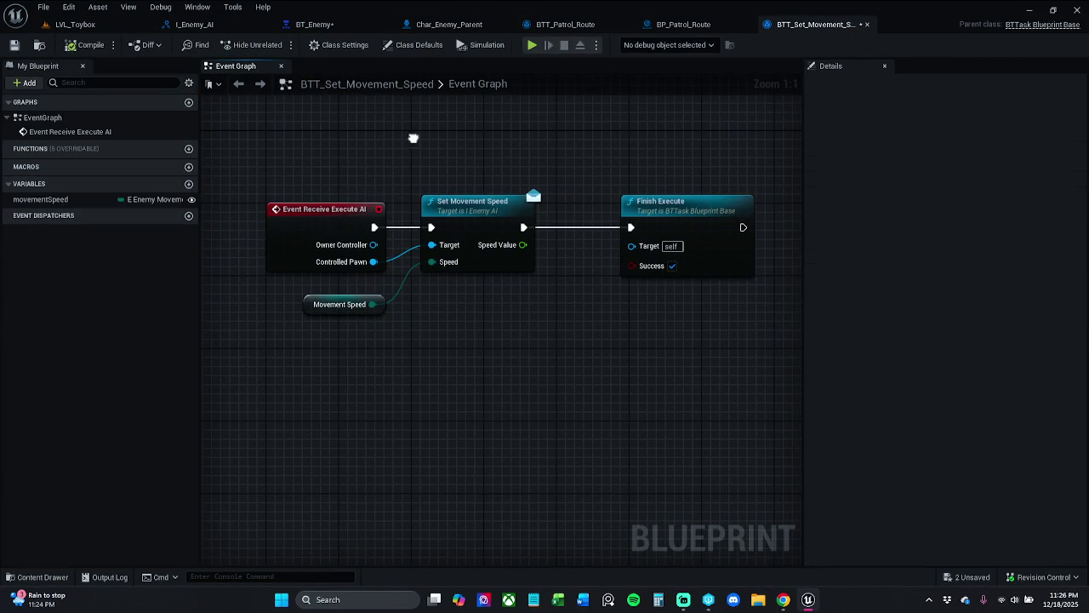
pyautogui.moveTo(380, 311); pyautogui.dragTo(397, 313)
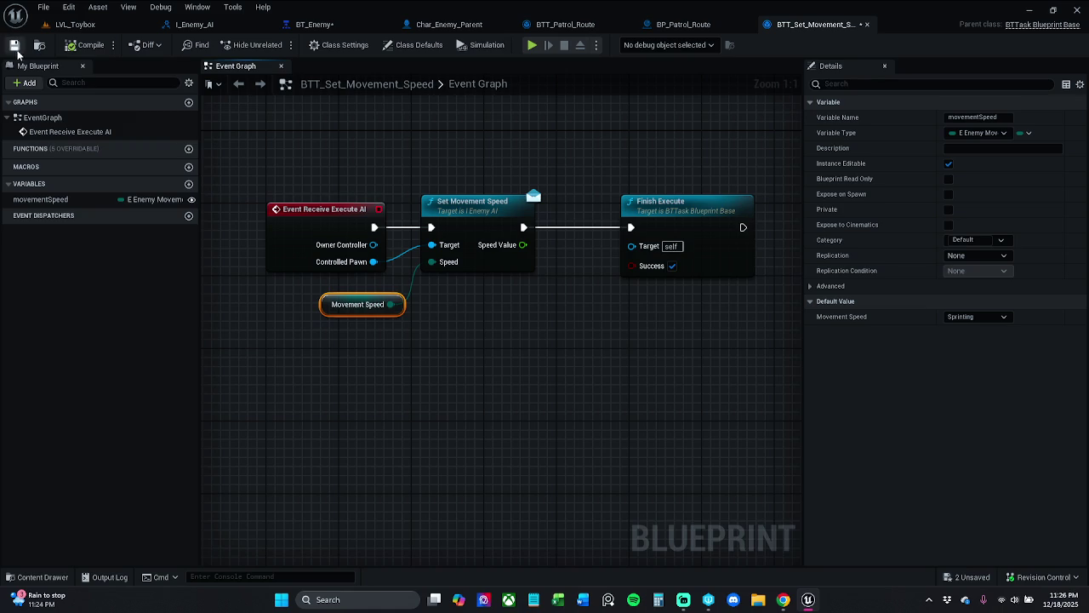
# Step: Reposition the Select node and the Character Movement, SET and Return group, then save Char_Enemy_Parent
pyautogui.click(451, 24)
pyautogui.moveTo(539, 411)
pyautogui.mouseDown()
pyautogui.moveTo(475, 374)
pyautogui.moveTo(502, 373)
pyautogui.mouseUp()
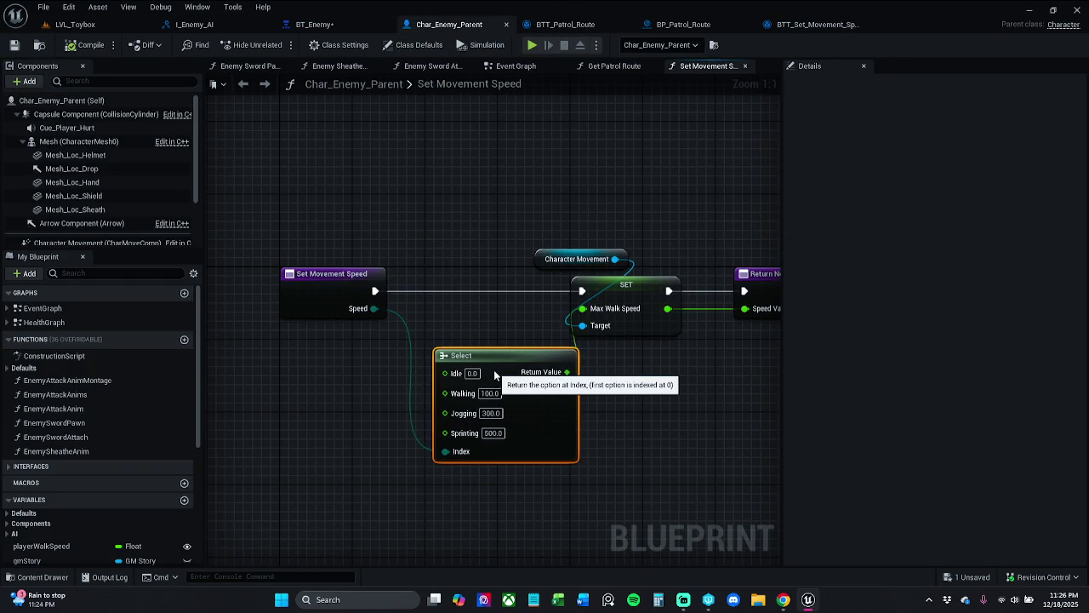
pyautogui.moveTo(520, 231)
pyautogui.mouseDown()
pyautogui.moveTo(425, 222)
pyautogui.moveTo(734, 309)
pyautogui.mouseUp()
pyautogui.moveTo(669, 267); pyautogui.dragTo(715, 267)
pyautogui.click(420, 262)
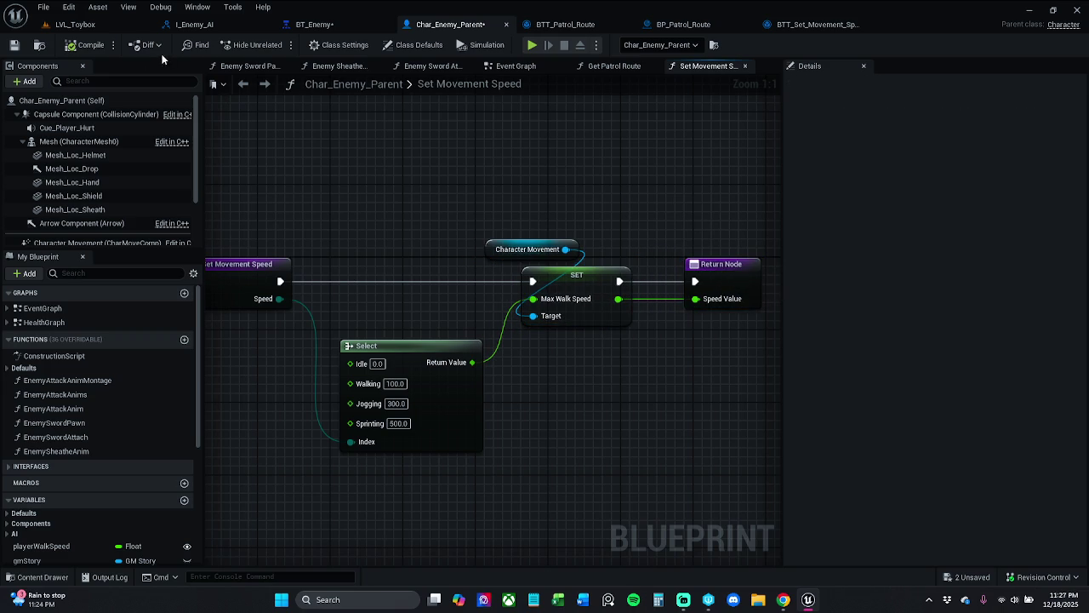
pyautogui.click(13, 44)
pyautogui.moveTo(346, 220); pyautogui.dragTo(426, 226)
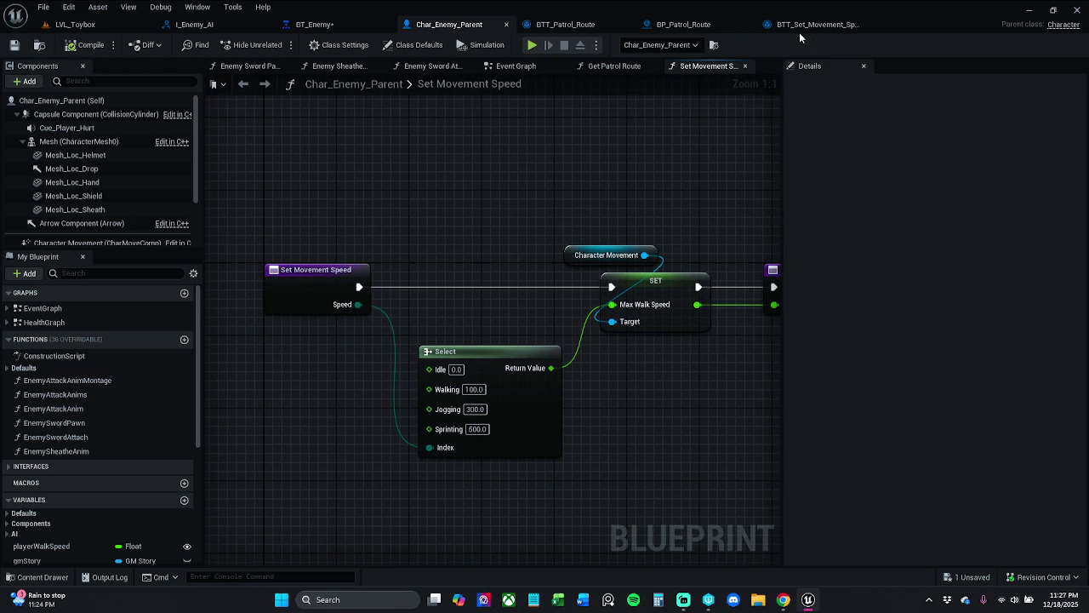
# Step: Bring up the BTT_Patrol_Route task graph
pyautogui.click(798, 26)
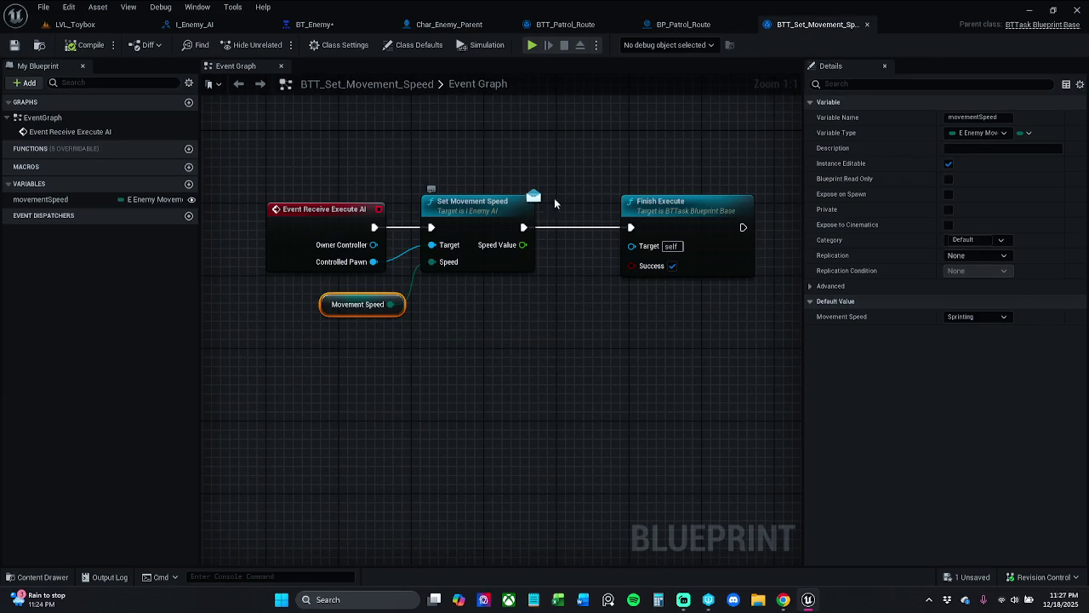
pyautogui.click(681, 24)
pyautogui.click(560, 26)
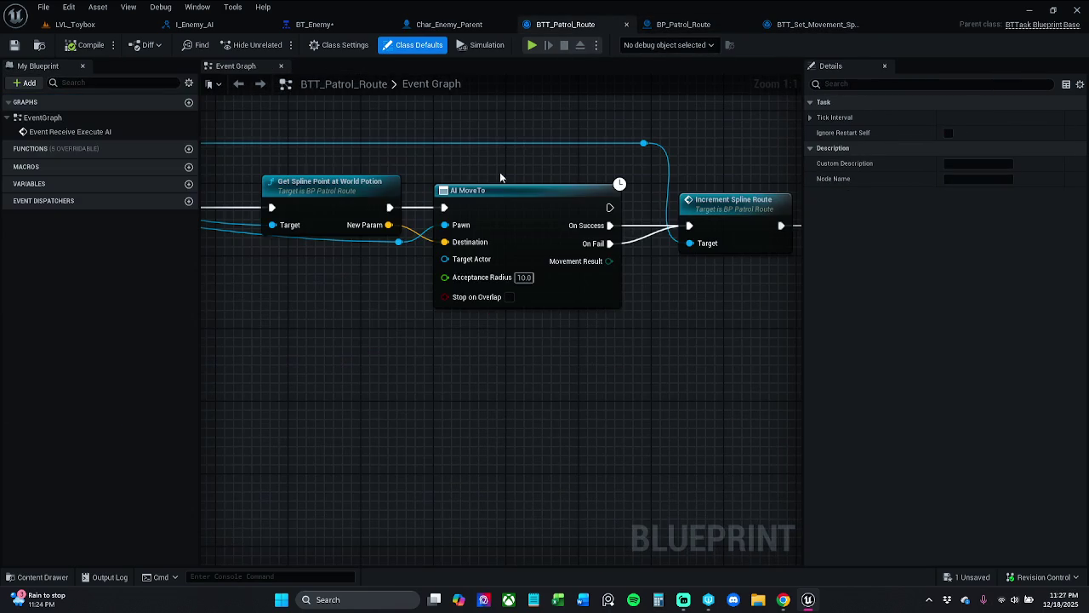
# Step: Inspect the patrol graph's Get Spline Point at World Potion function, then close BP_Patrol_Route
pyautogui.moveTo(529, 123); pyautogui.dragTo(590, 121)
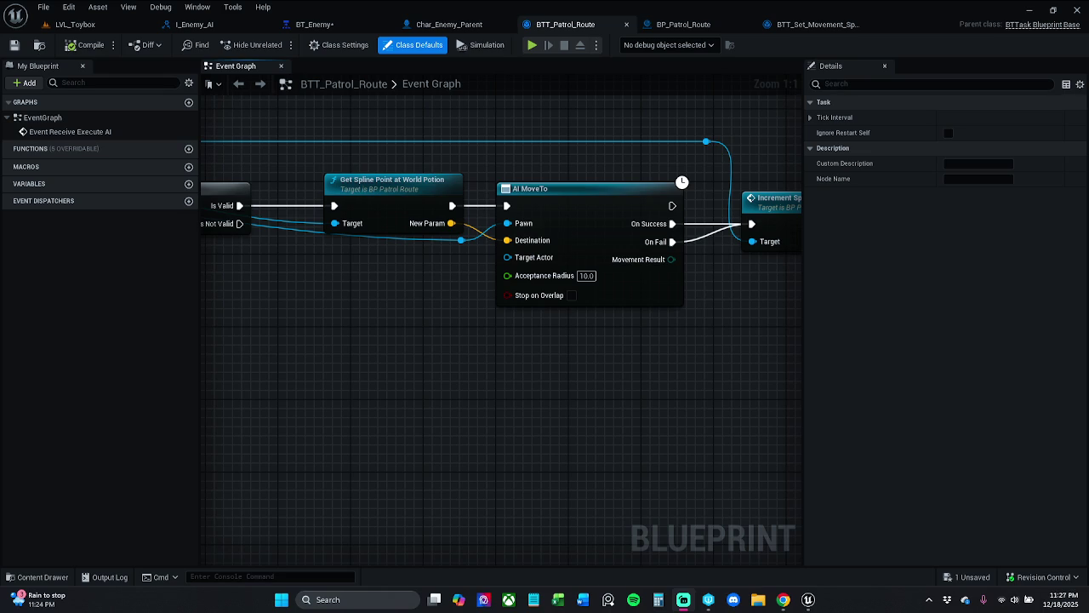
pyautogui.moveTo(357, 390)
pyautogui.mouseDown()
pyautogui.moveTo(744, 360)
pyautogui.moveTo(415, 383)
pyautogui.mouseUp()
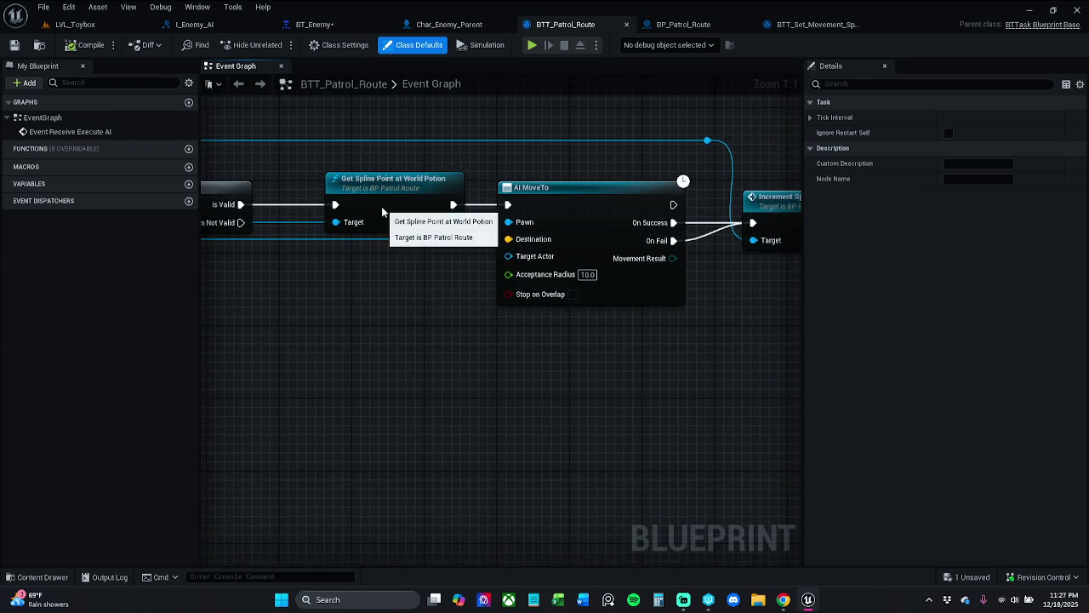
pyautogui.doubleClick(388, 218)
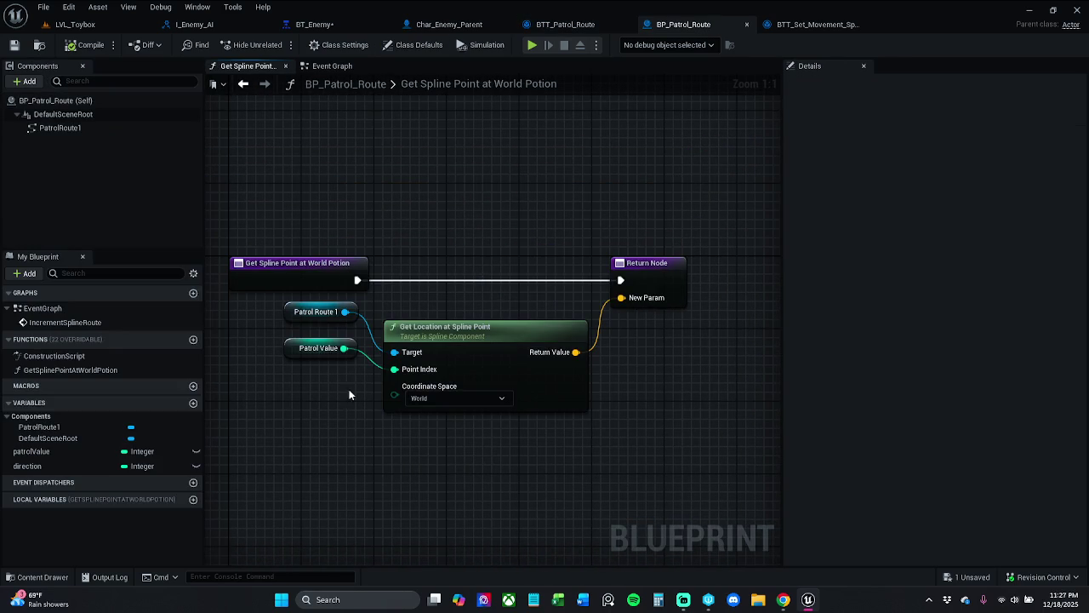
pyautogui.click(746, 24)
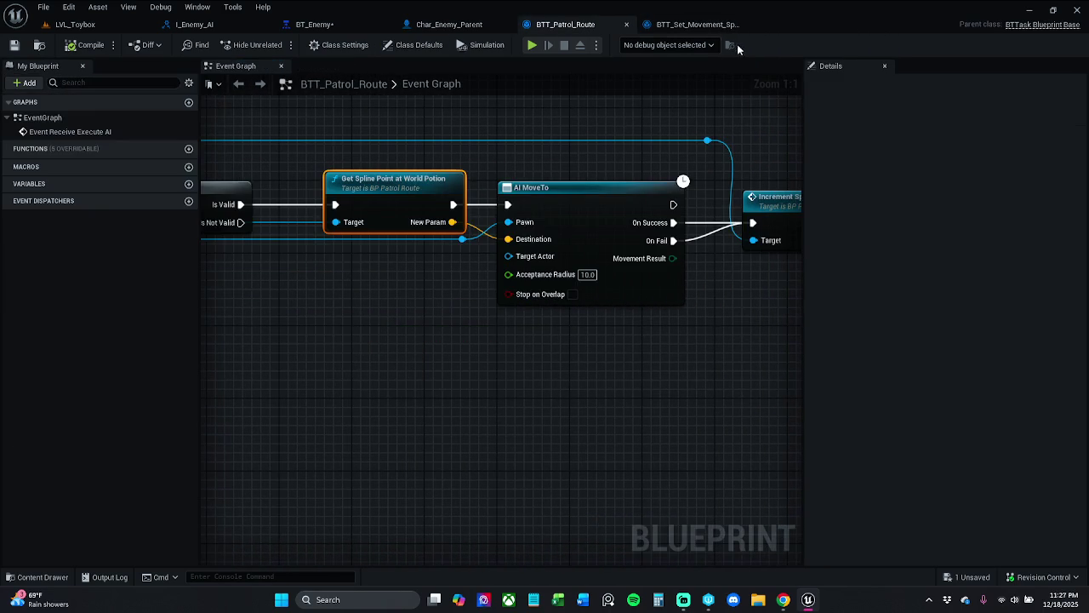
# Step: Review the later patrol nodes, then revisit BTT_Set_Movement_Speed and Char_Enemy_Parent's movement function
pyautogui.moveTo(559, 163)
pyautogui.mouseDown()
pyautogui.moveTo(366, 167)
pyautogui.moveTo(595, 128)
pyautogui.moveTo(680, 85)
pyautogui.moveTo(721, 50)
pyautogui.mouseUp()
pyautogui.click(714, 25)
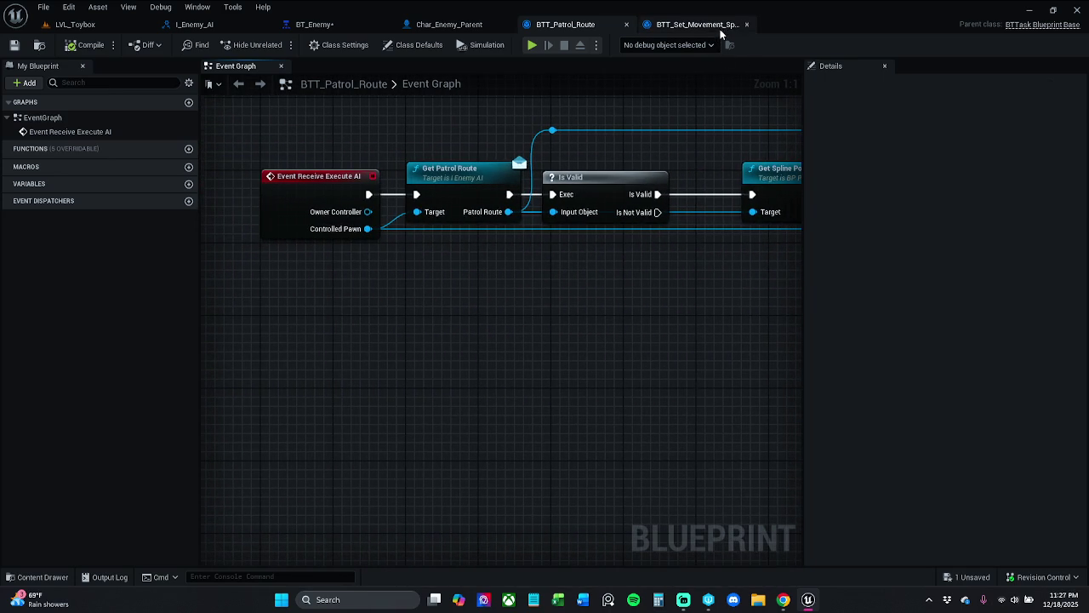
pyautogui.click(444, 25)
# Step: Bring up BT_Enemy and save it so every asset is saved
pyautogui.click(312, 25)
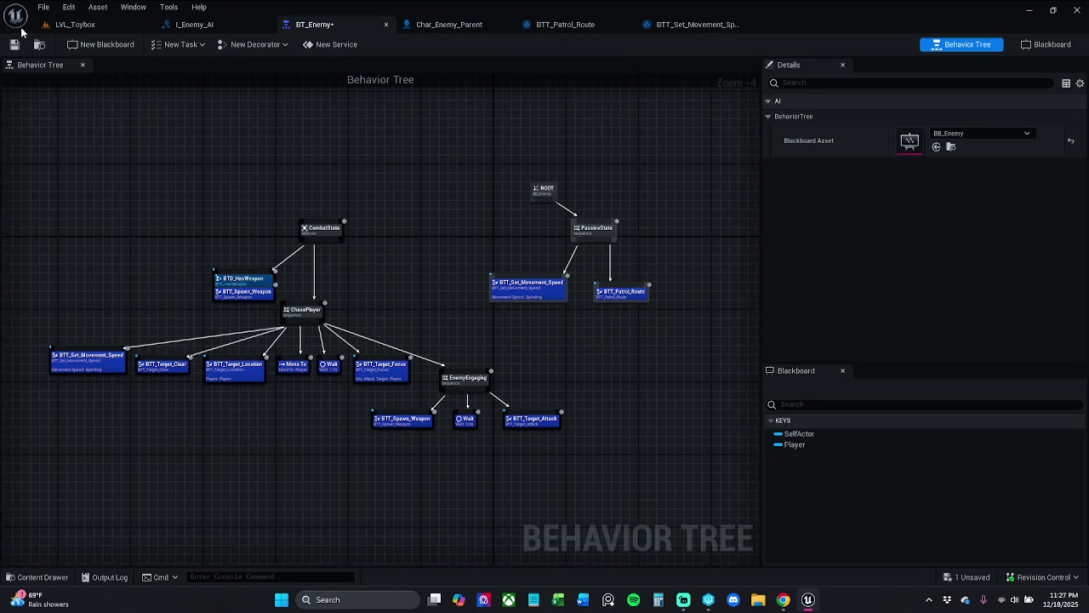
pyautogui.click(85, 24)
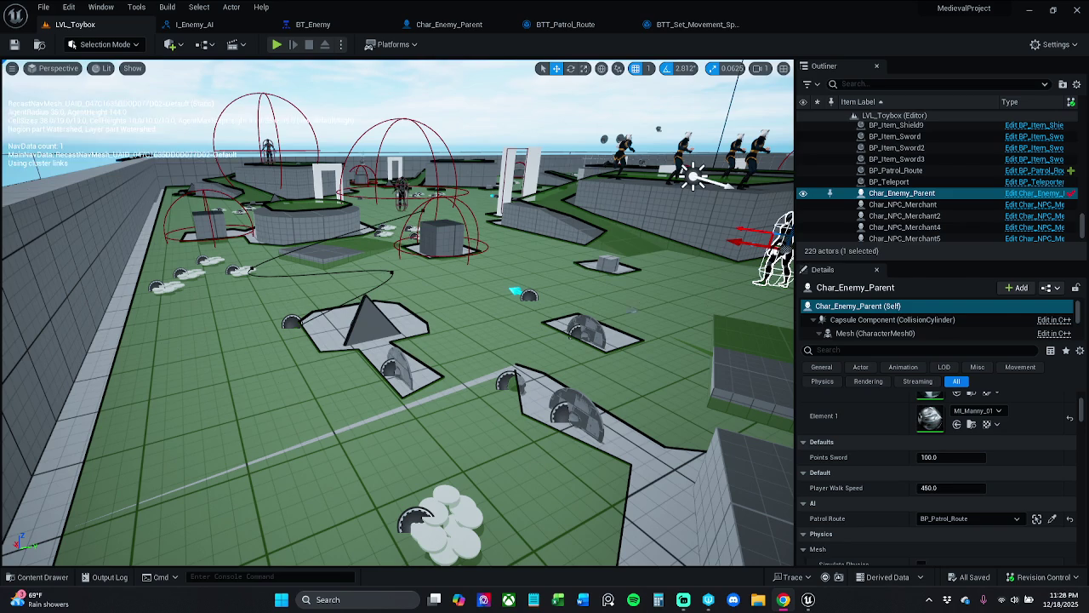
# Step: Bring the BT_Enemy behavior tree back in front of the level
pyautogui.click(366, 26)
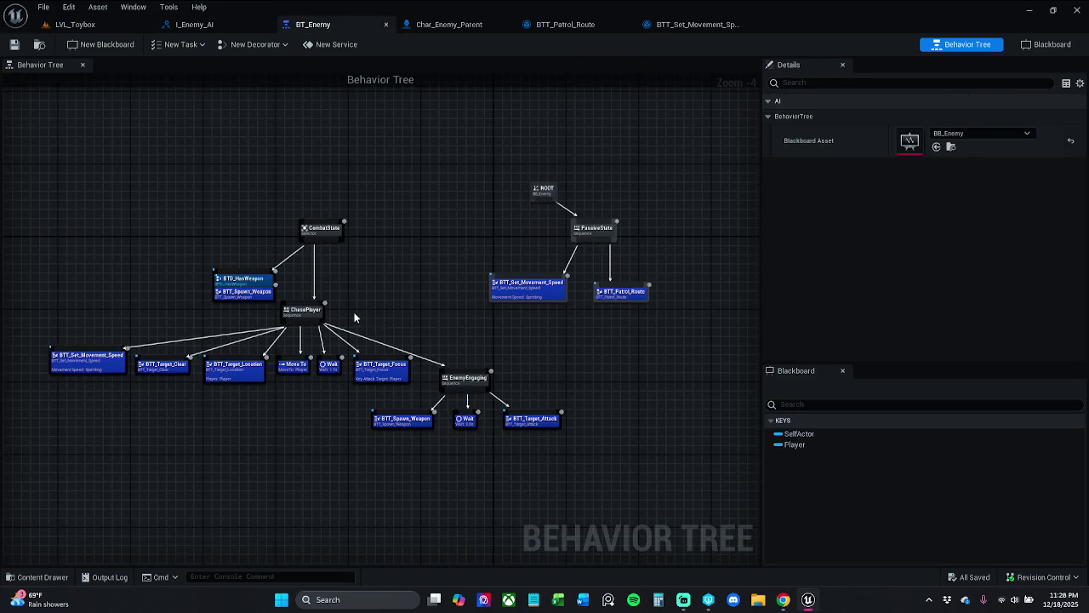
# Step: Shift the ChasePlayer branch slightly right and nudge the BTT_Set_Movement_Speed task upward
pyautogui.moveTo(137, 436)
pyautogui.mouseDown()
pyautogui.moveTo(387, 343)
pyautogui.moveTo(628, 311)
pyautogui.mouseUp()
pyautogui.moveTo(371, 312); pyautogui.dragTo(387, 309)
pyautogui.click(476, 263)
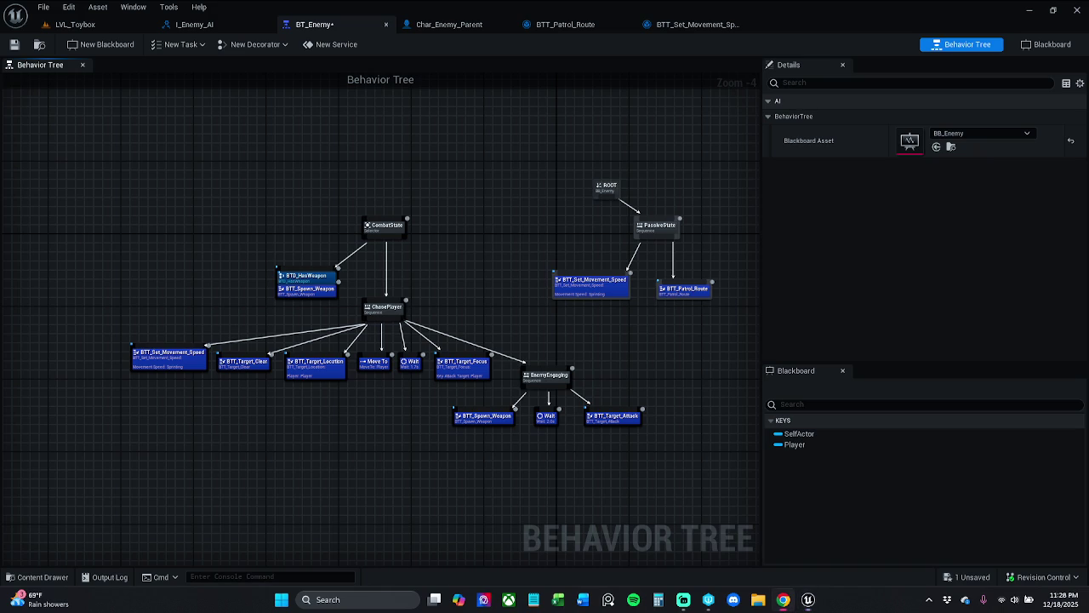
pyautogui.scroll(2, 221, 443)
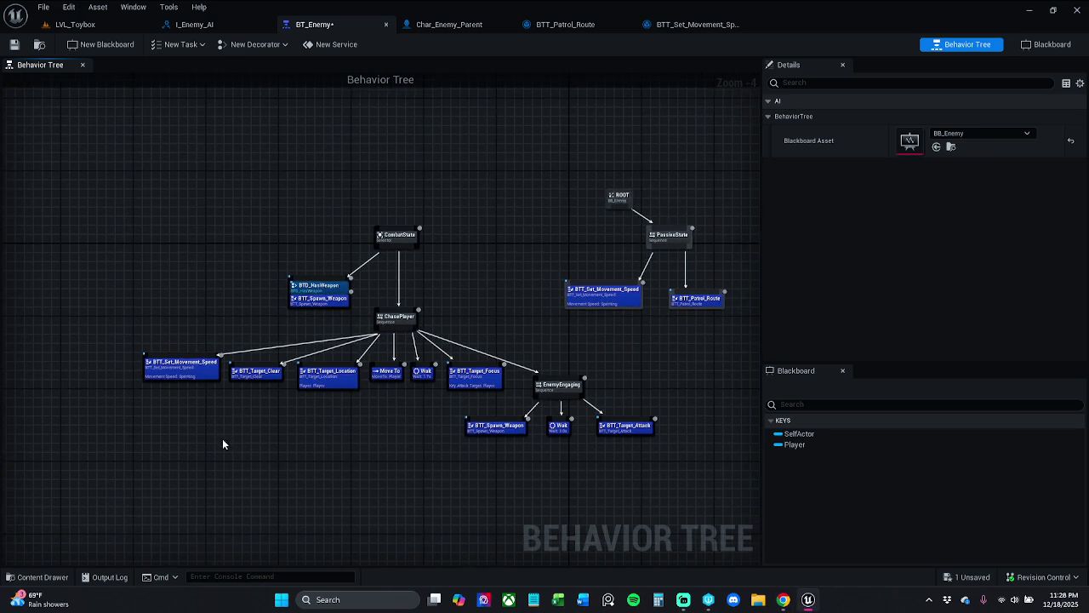
pyautogui.click(179, 385)
pyautogui.moveTo(179, 385); pyautogui.dragTo(179, 377)
pyautogui.click(375, 243)
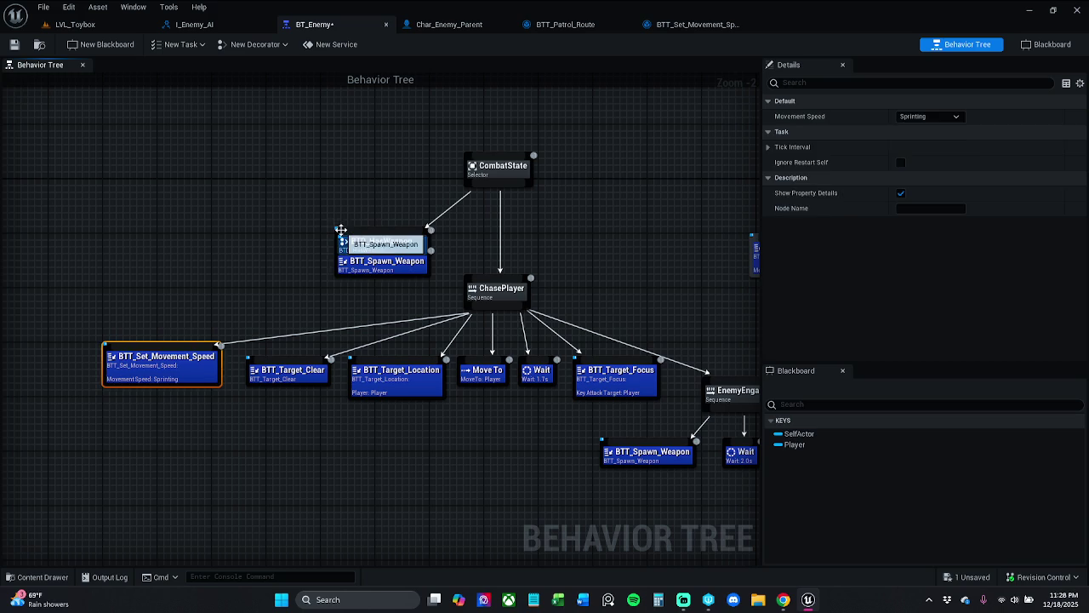
pyautogui.click(324, 235)
# Step: Move PassiveState left and ROOT up-left, then save BT_Enemy
pyautogui.moveTo(364, 232)
pyautogui.mouseDown()
pyautogui.moveTo(165, 209)
pyautogui.moveTo(315, 255)
pyautogui.mouseUp()
pyautogui.click(548, 192)
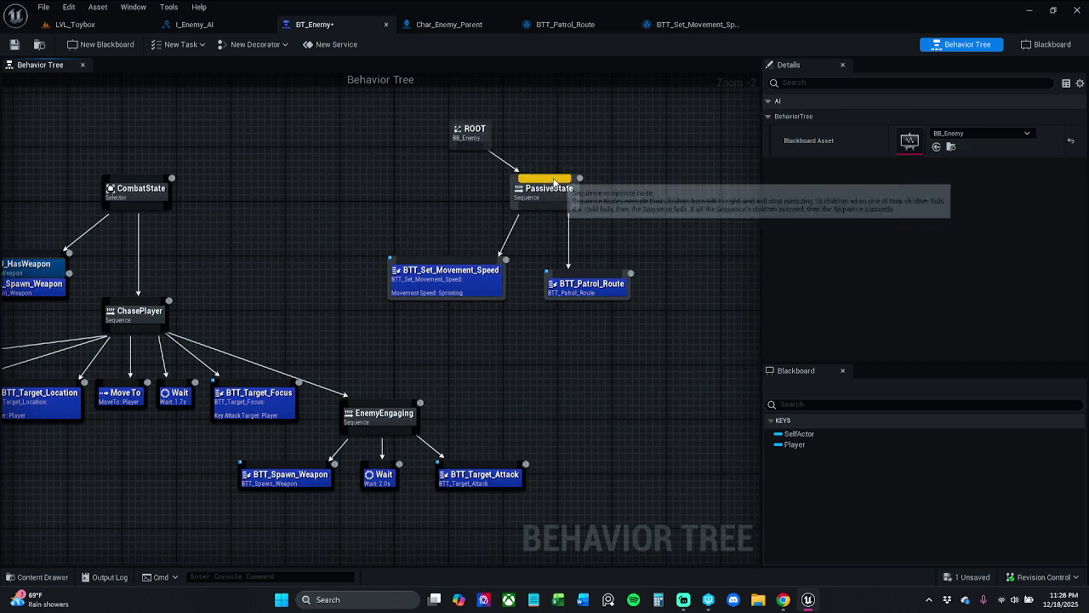
pyautogui.moveTo(549, 195); pyautogui.dragTo(514, 195)
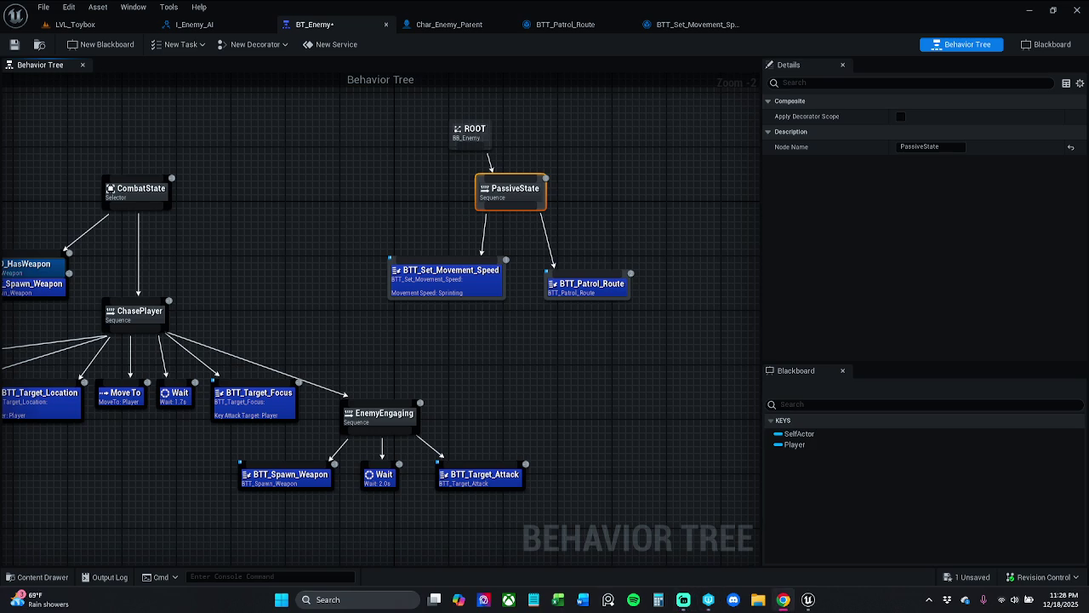
pyautogui.click(509, 375)
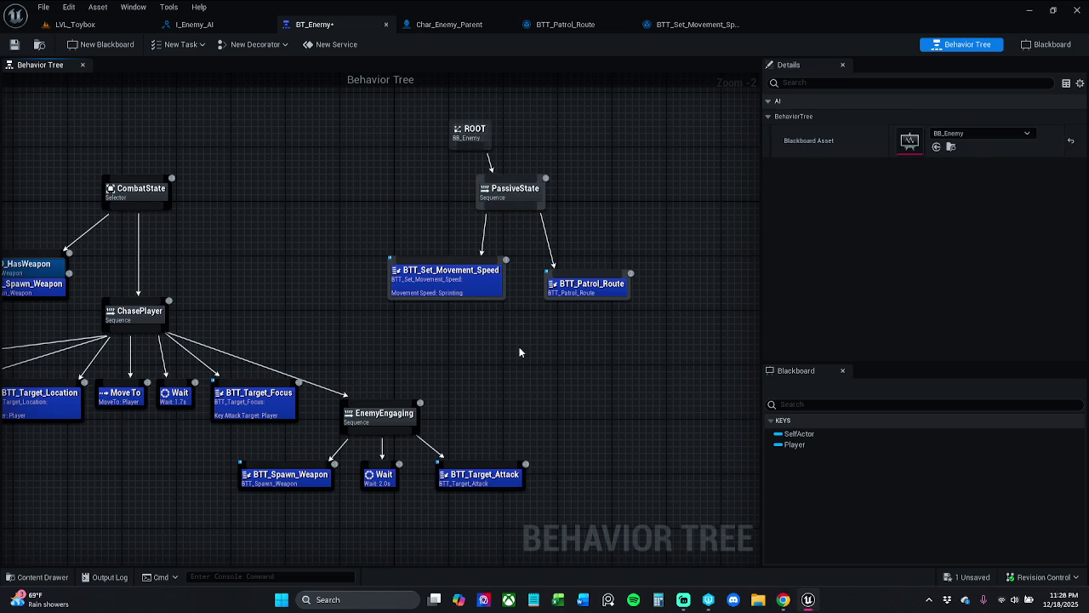
pyautogui.moveTo(474, 133); pyautogui.dragTo(454, 108)
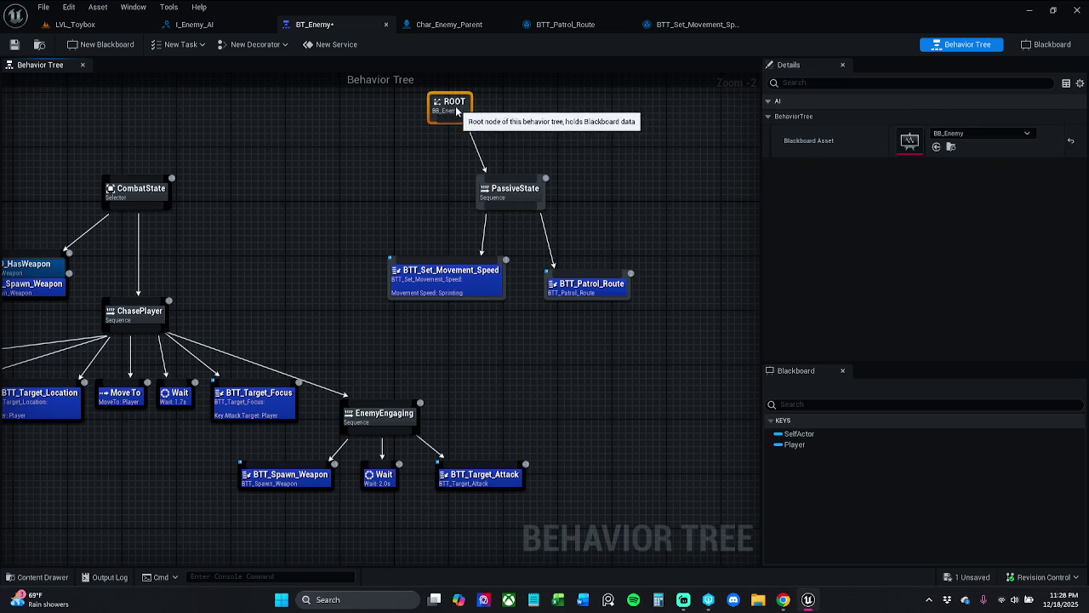
pyautogui.click(506, 158)
pyautogui.moveTo(529, 136); pyautogui.dragTo(559, 159)
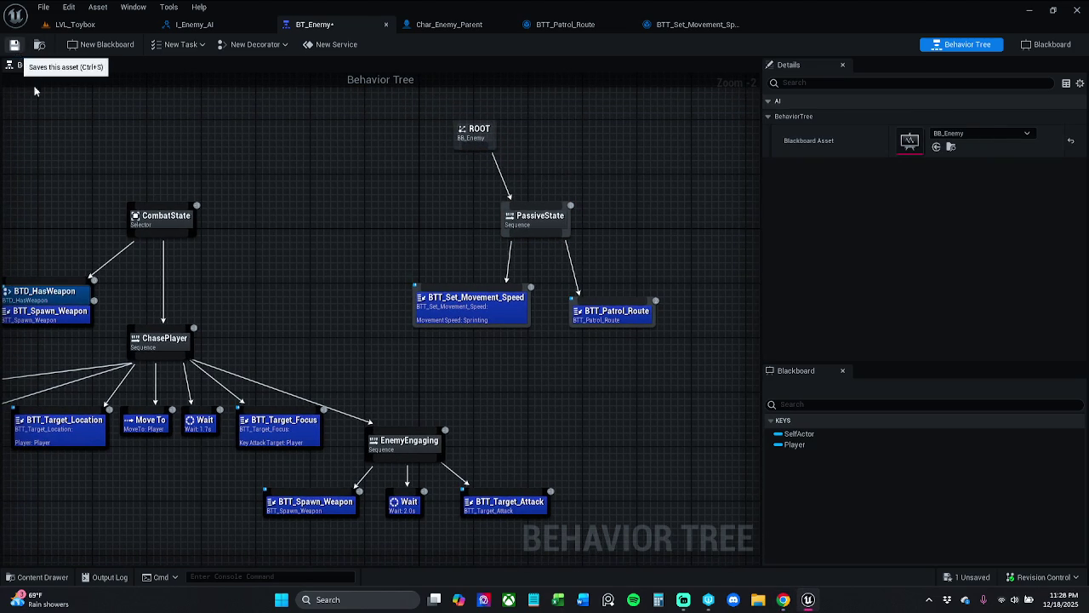
pyautogui.click(13, 45)
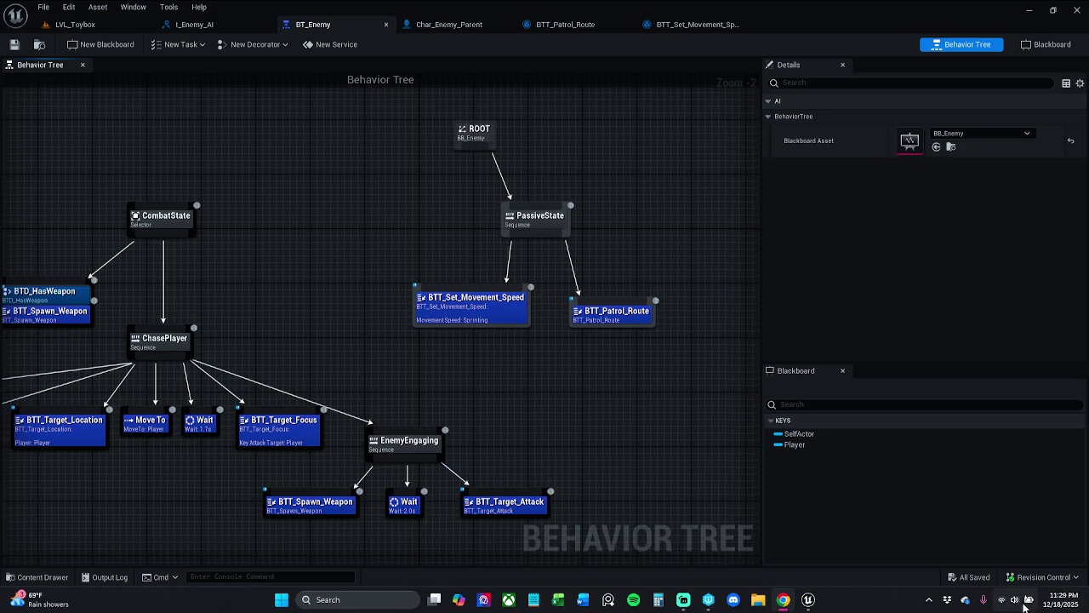
# Step: Recentre the tree view, nudge ROOT slightly left, and save BT_Enemy
pyautogui.moveTo(617, 434); pyautogui.dragTo(580, 412)
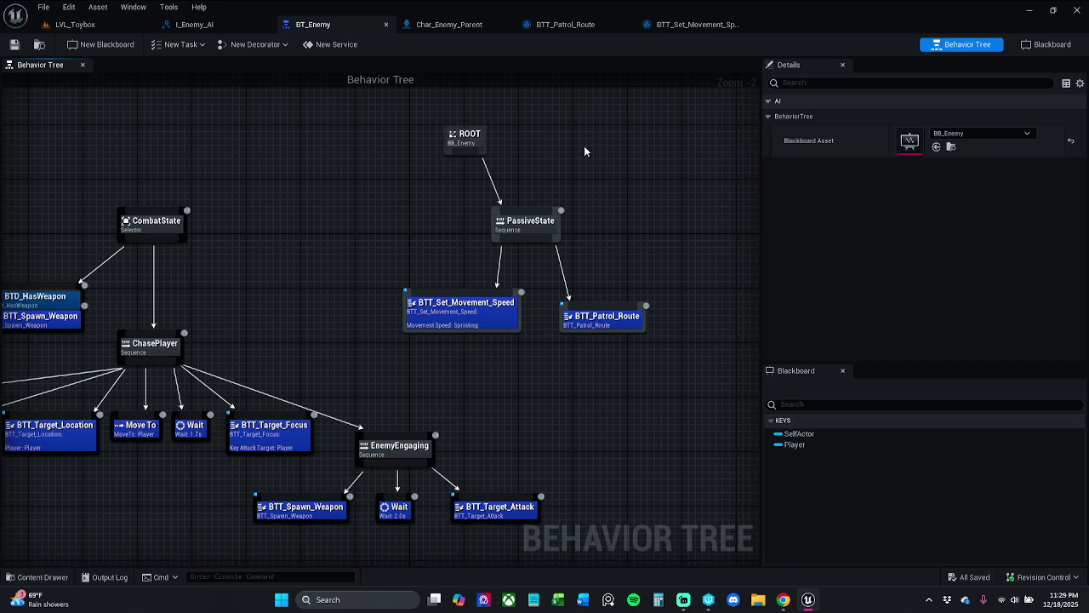
pyautogui.moveTo(586, 168); pyautogui.dragTo(601, 214)
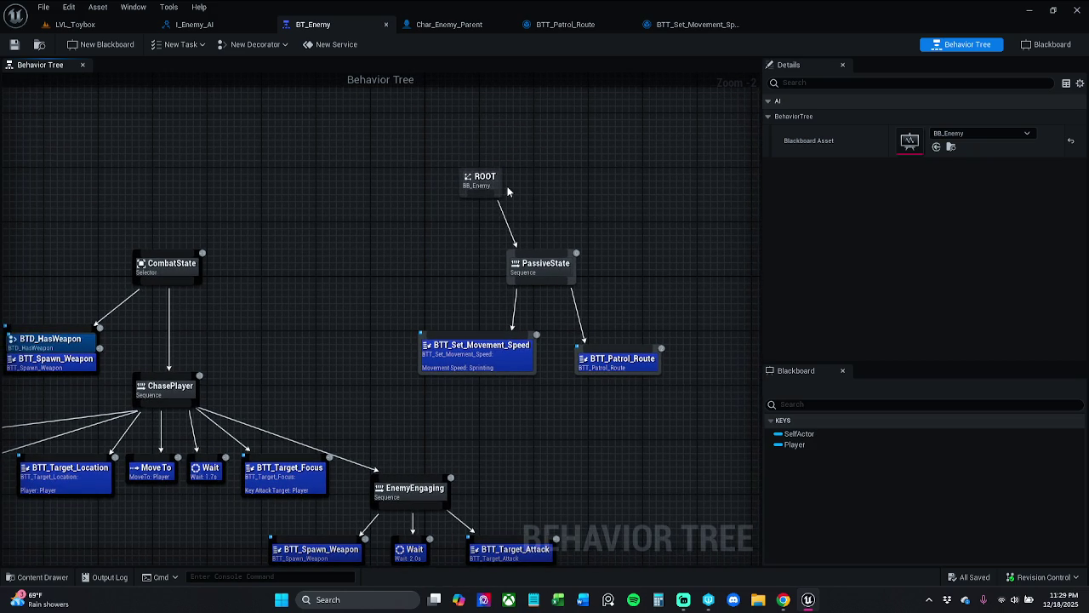
pyautogui.moveTo(482, 183)
pyautogui.mouseDown()
pyautogui.moveTo(453, 183)
pyautogui.moveTo(460, 190)
pyautogui.mouseUp()
pyautogui.click(534, 138)
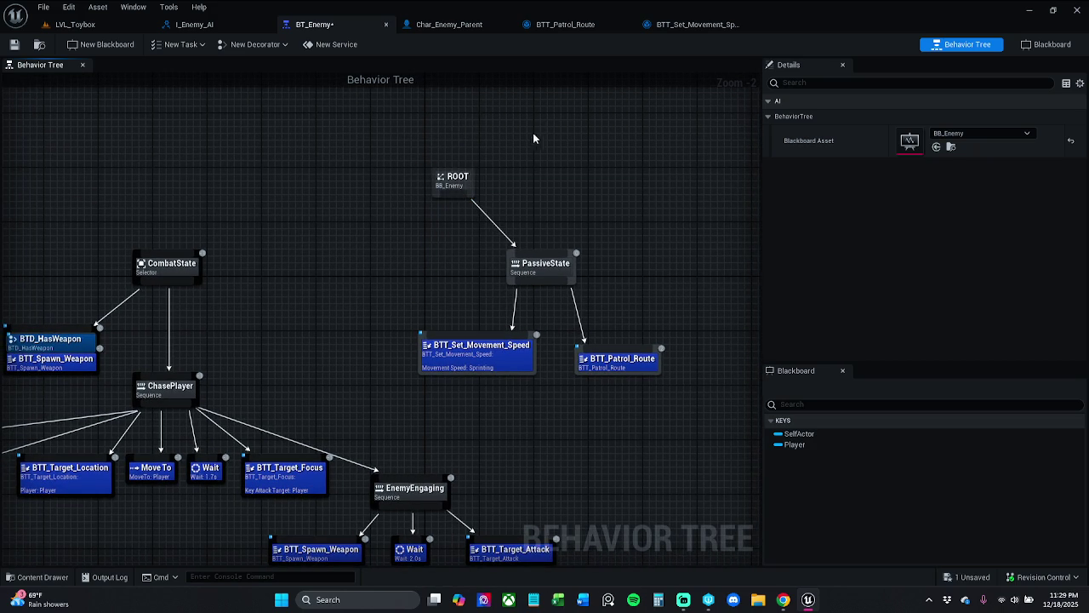
pyautogui.click(14, 44)
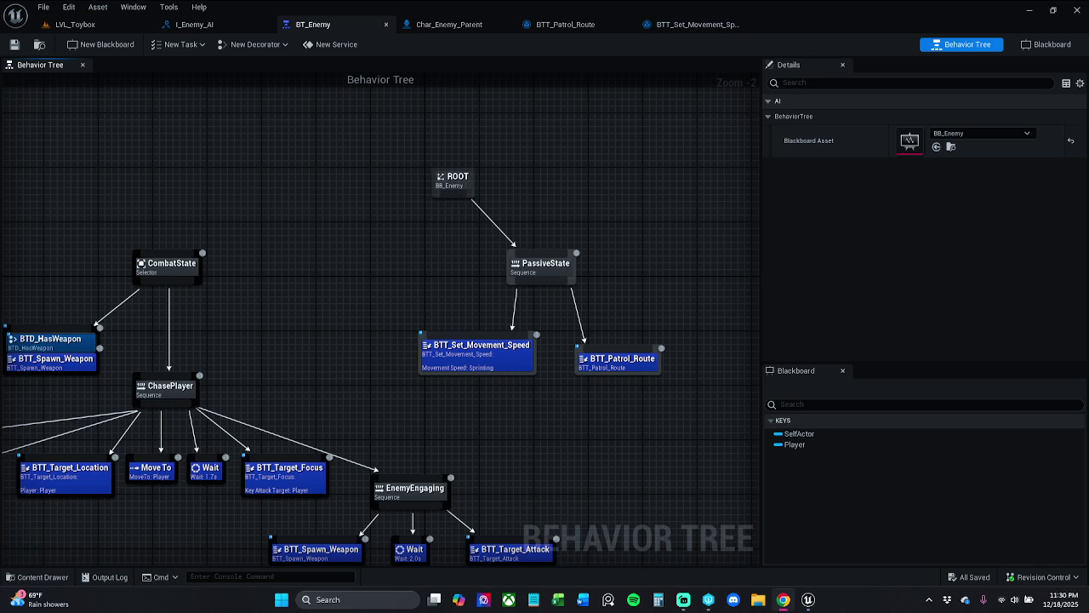
# Step: Play-test LVL_Toybox with Alt+P, stop the session, and return to BT_Enemy
pyautogui.click(75, 23)
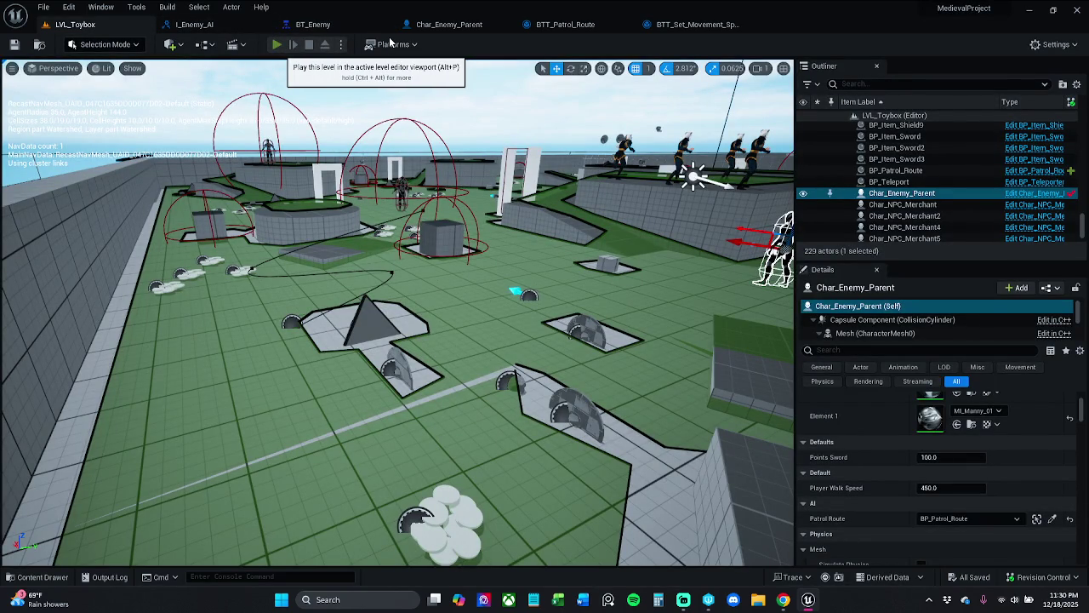
pyautogui.hotkey('alt', 'p')
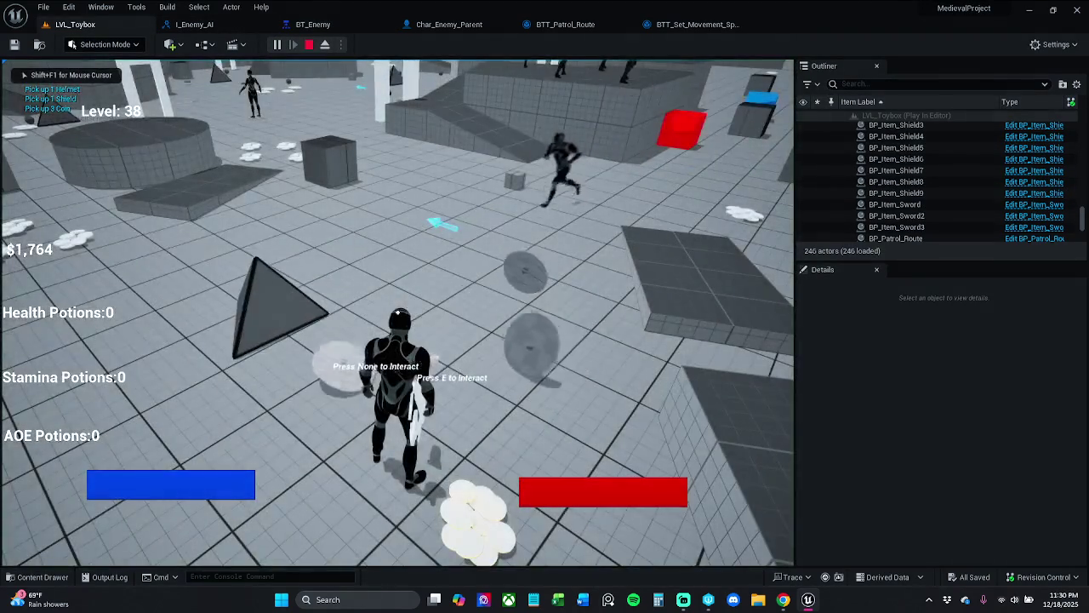
pyautogui.press('Escape')
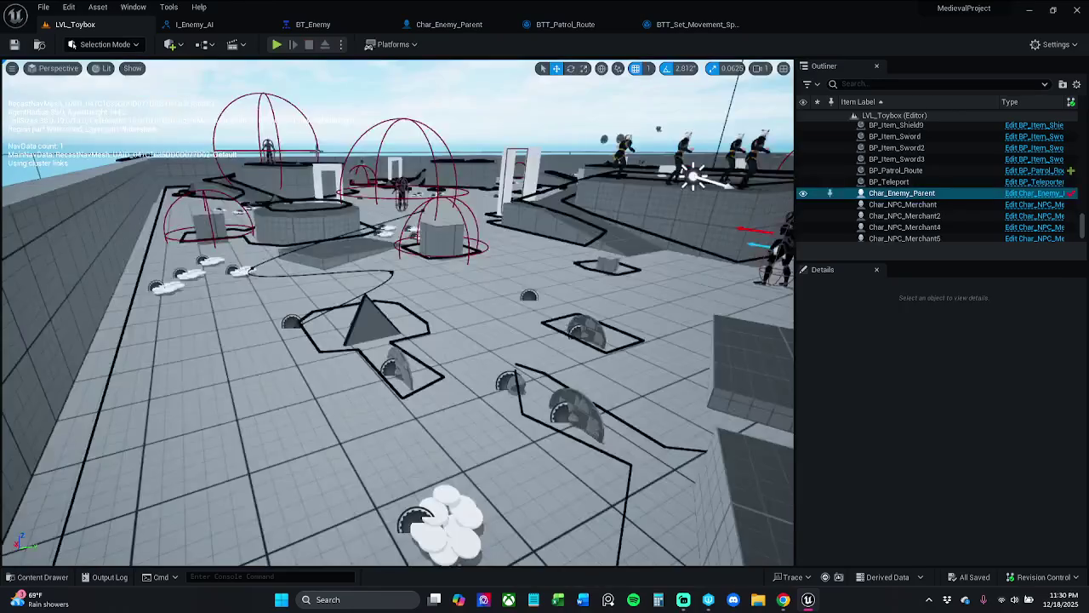
pyautogui.click(312, 26)
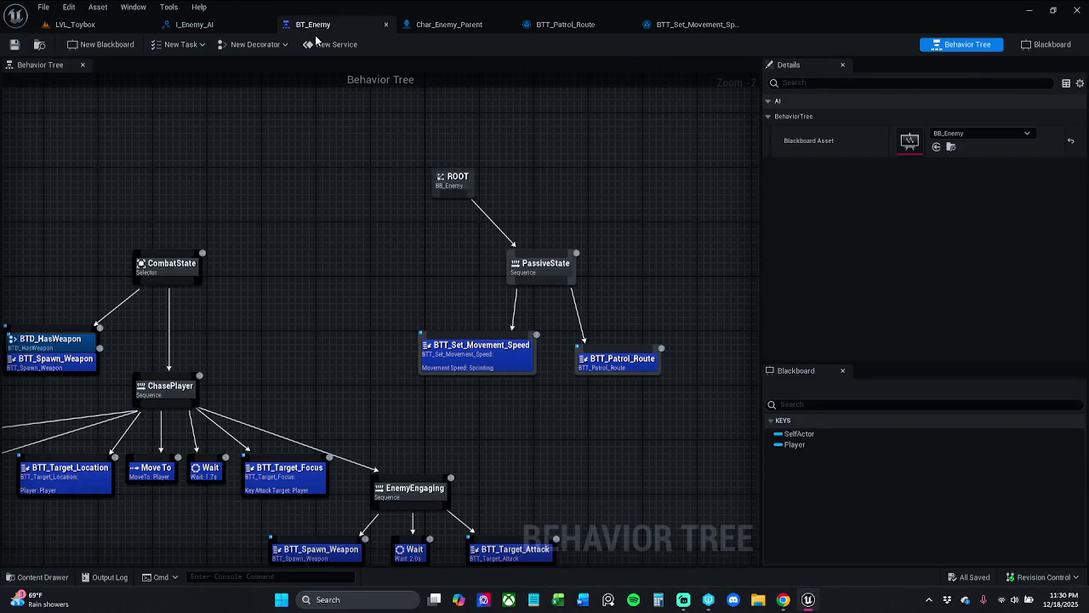
# Step: Set the patrol branch's BTT_Set_Movement_Speed to Walking
pyautogui.click(504, 357)
pyautogui.click(928, 117)
pyautogui.click(919, 138)
pyautogui.click(456, 297)
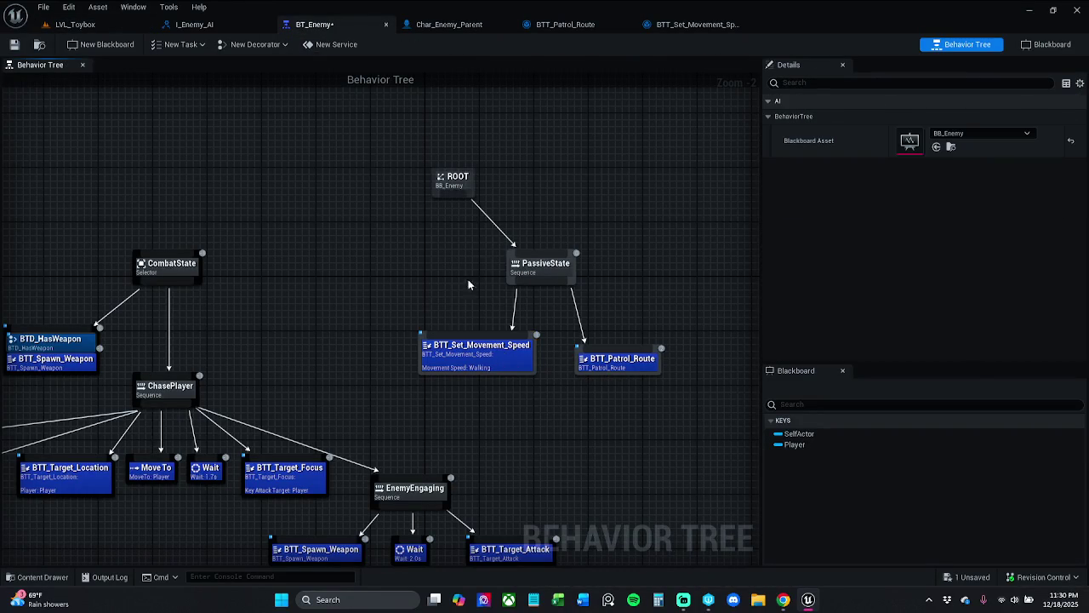
# Step: Add a Sequence under ROOT, delete it, and reconnect PassiveState directly to ROOT
pyautogui.moveTo(453, 196); pyautogui.dragTo(386, 247)
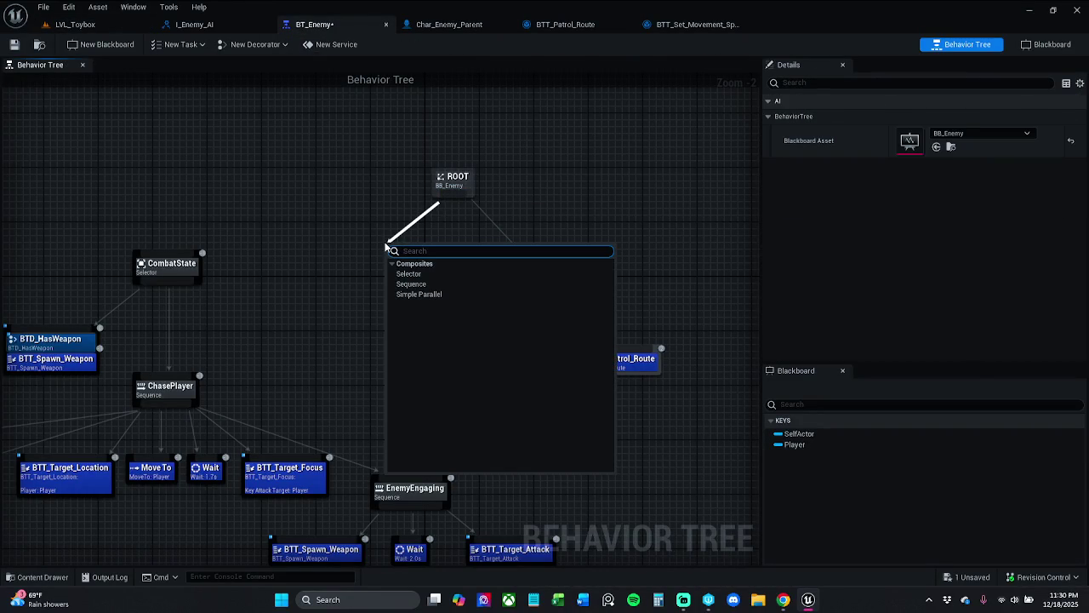
pyautogui.write('sequ')
pyautogui.press('Return')
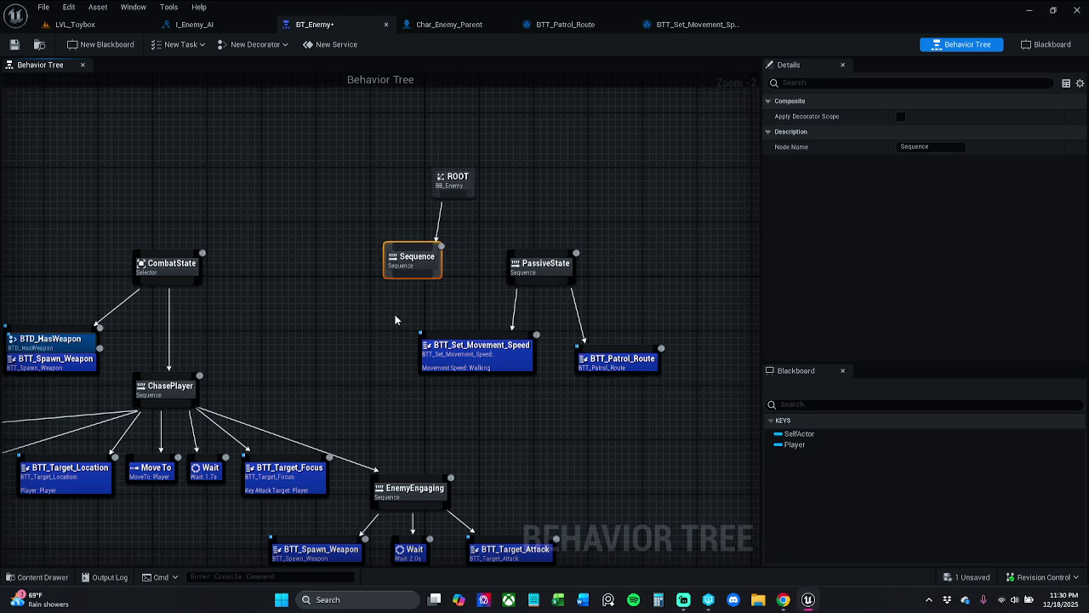
pyautogui.moveTo(349, 297); pyautogui.dragTo(375, 294)
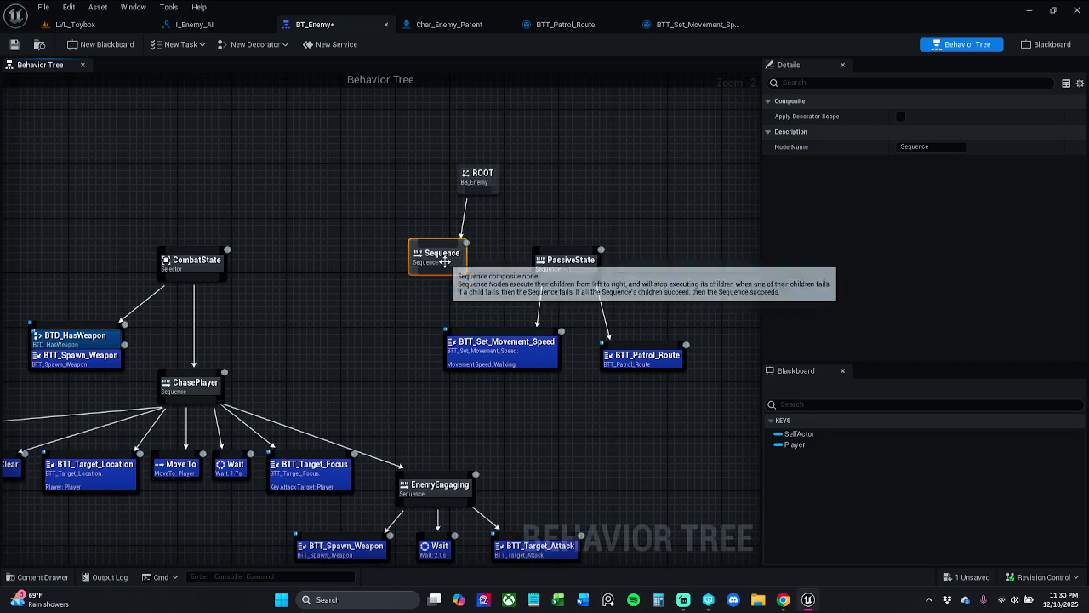
pyautogui.press('Delete')
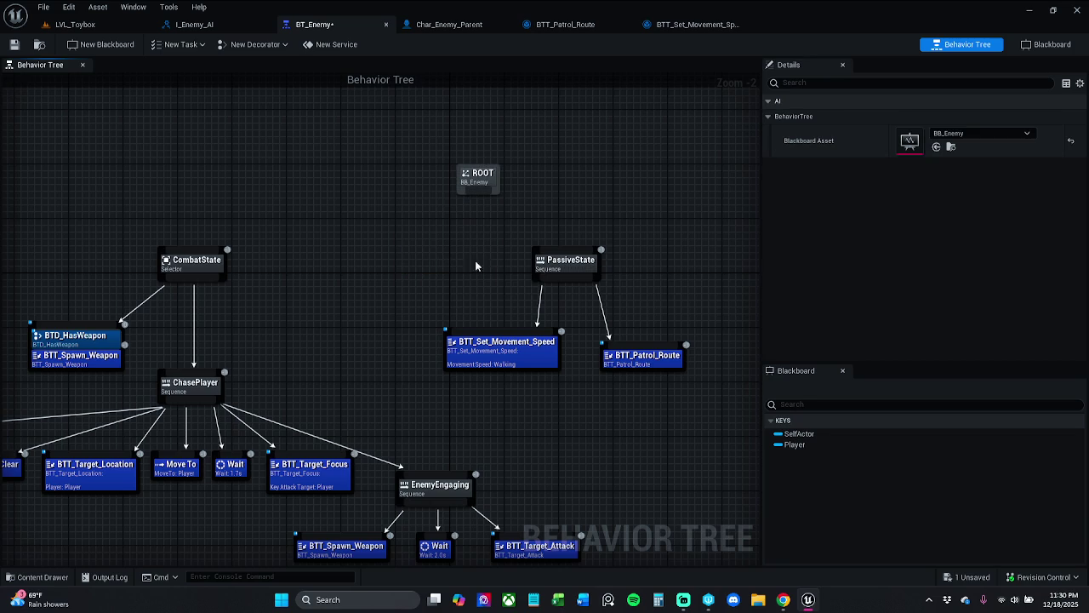
pyautogui.moveTo(562, 258)
pyautogui.mouseDown()
pyautogui.moveTo(476, 201)
pyautogui.moveTo(476, 184)
pyautogui.mouseUp()
# Step: Move the PassiveState branch up-left, place Set_Movement_Speed after Patrol_Route, and save
pyautogui.moveTo(473, 384); pyautogui.dragTo(660, 276)
pyautogui.moveTo(560, 269); pyautogui.dragTo(521, 249)
pyautogui.click(619, 204)
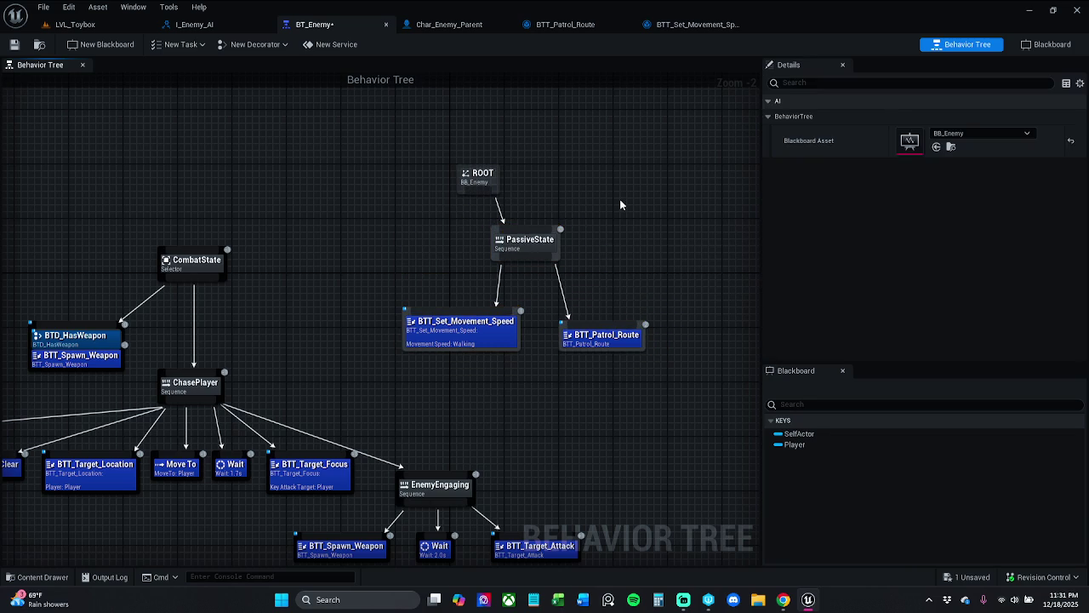
pyautogui.moveTo(557, 407)
pyautogui.mouseDown()
pyautogui.moveTo(350, 326)
pyautogui.moveTo(540, 306)
pyautogui.moveTo(661, 325)
pyautogui.moveTo(670, 361)
pyautogui.mouseUp()
pyautogui.click(603, 251)
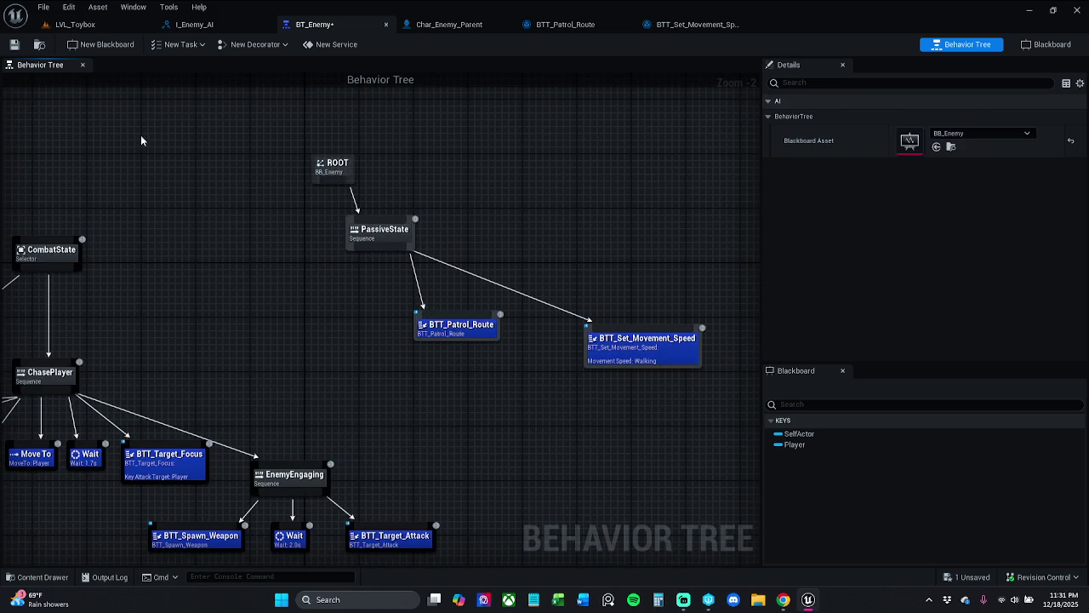
pyautogui.click(12, 44)
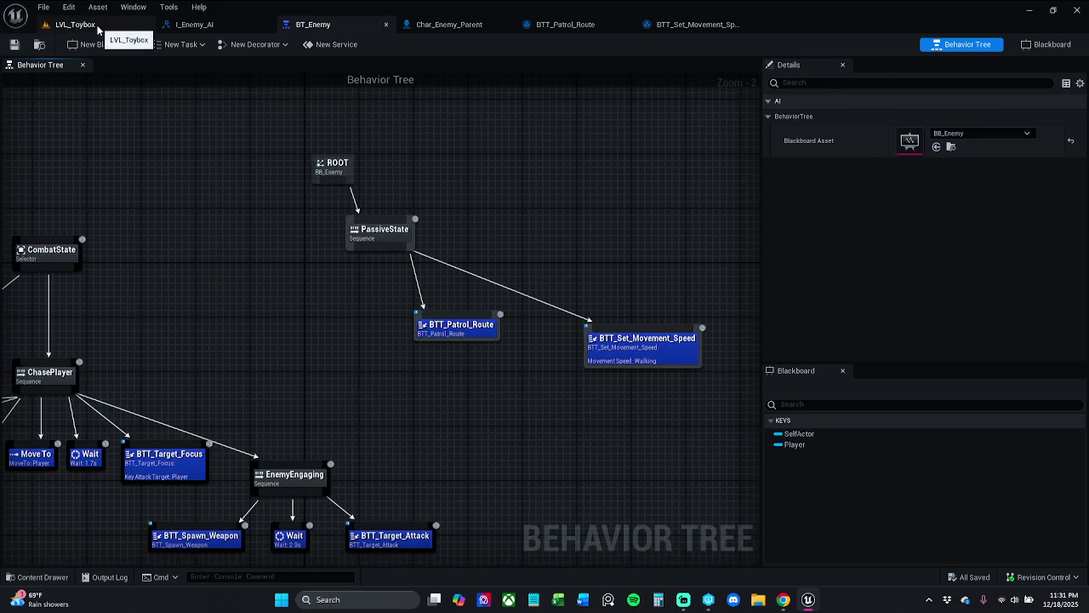
pyautogui.click(102, 26)
pyautogui.click(278, 45)
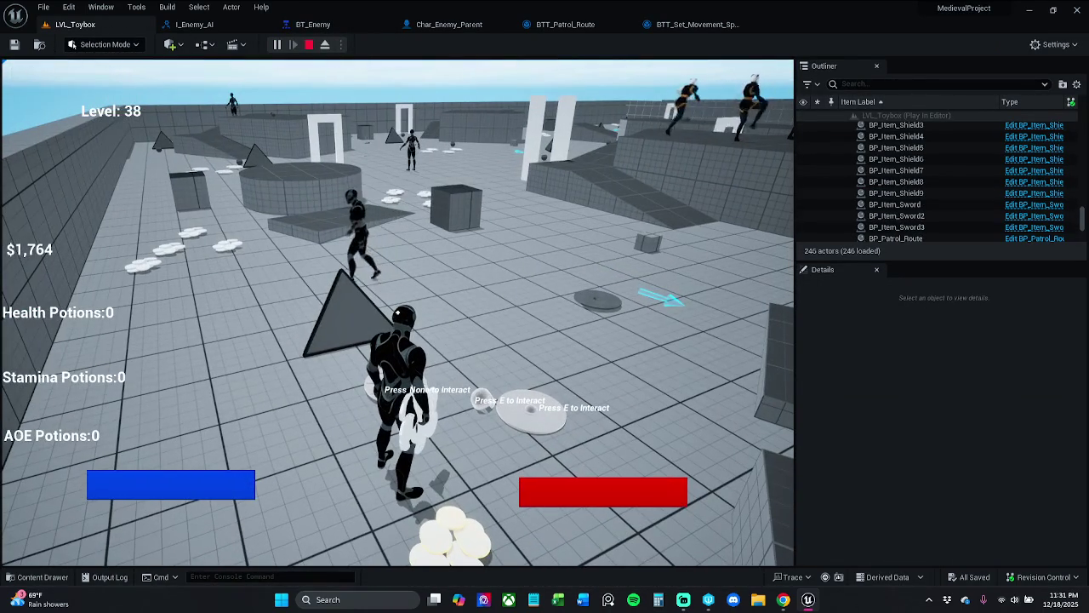
pyautogui.press('Escape')
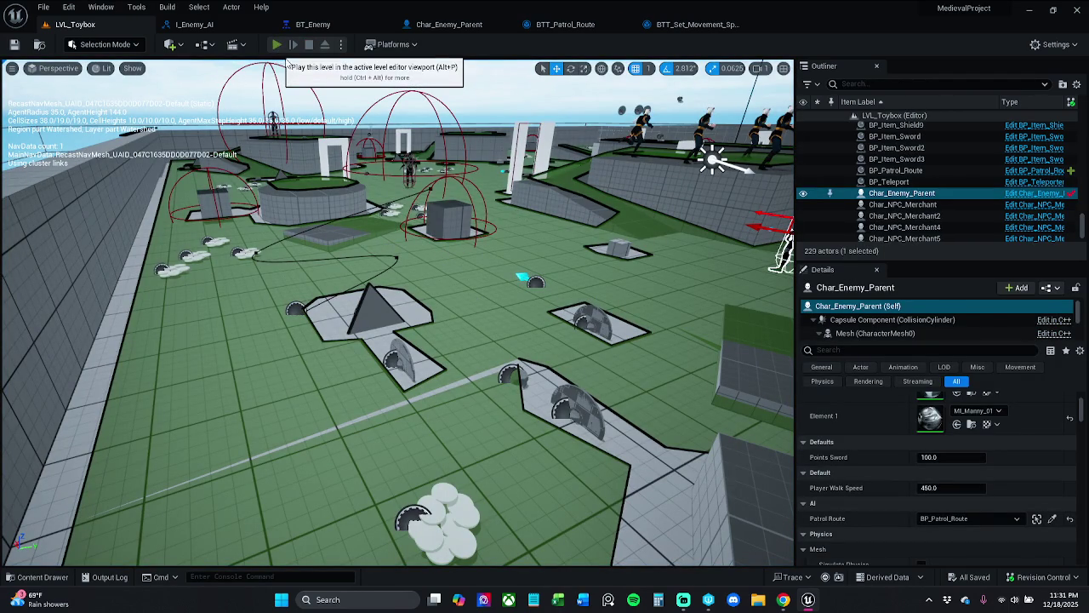
pyautogui.click(277, 44)
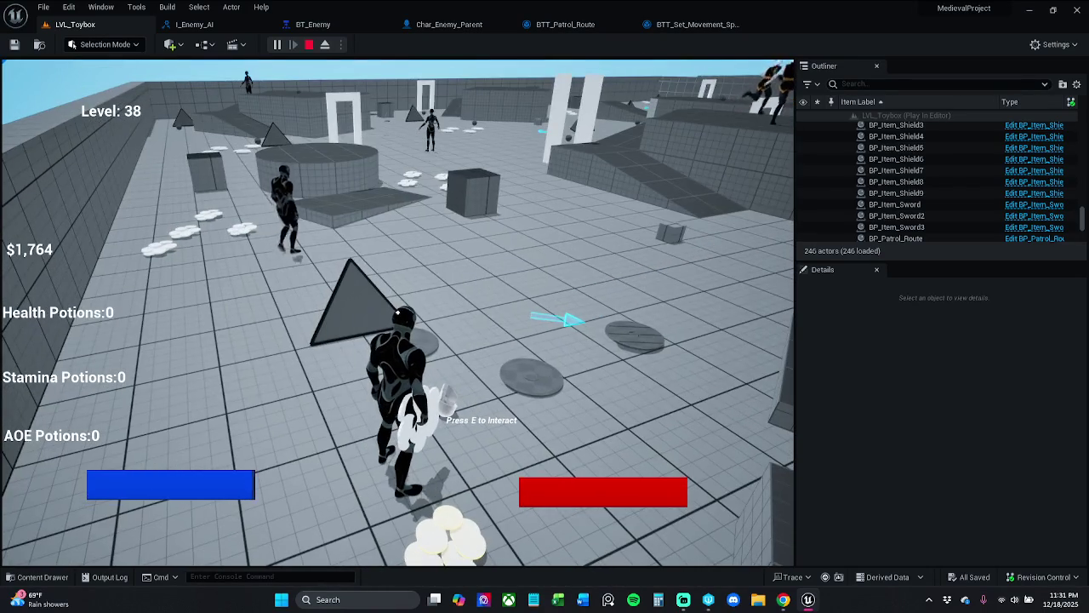
pyautogui.press('Escape')
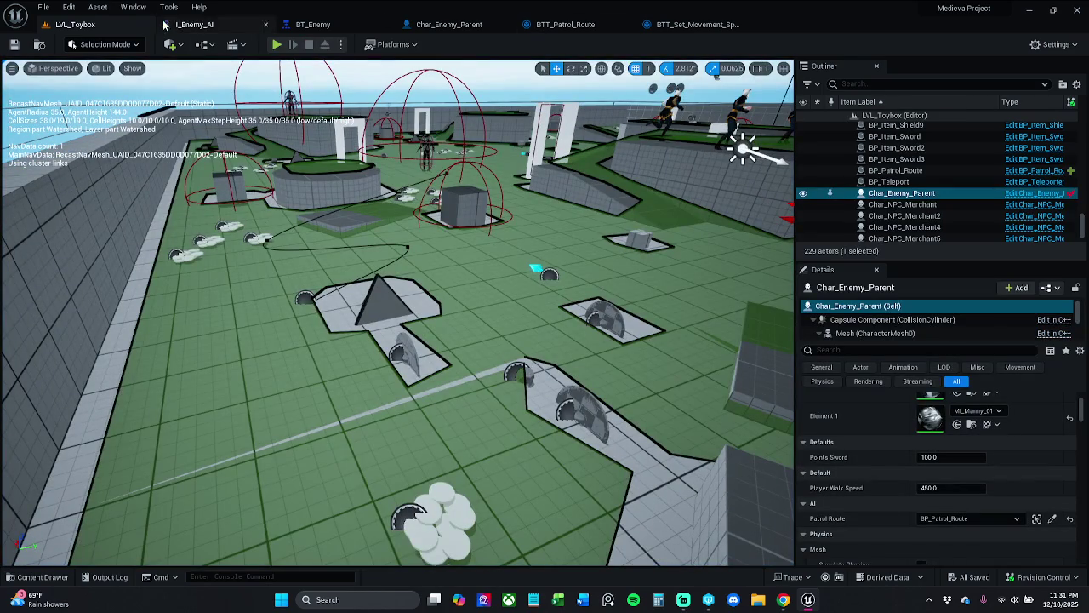
pyautogui.click(42, 7)
pyautogui.press('Escape')
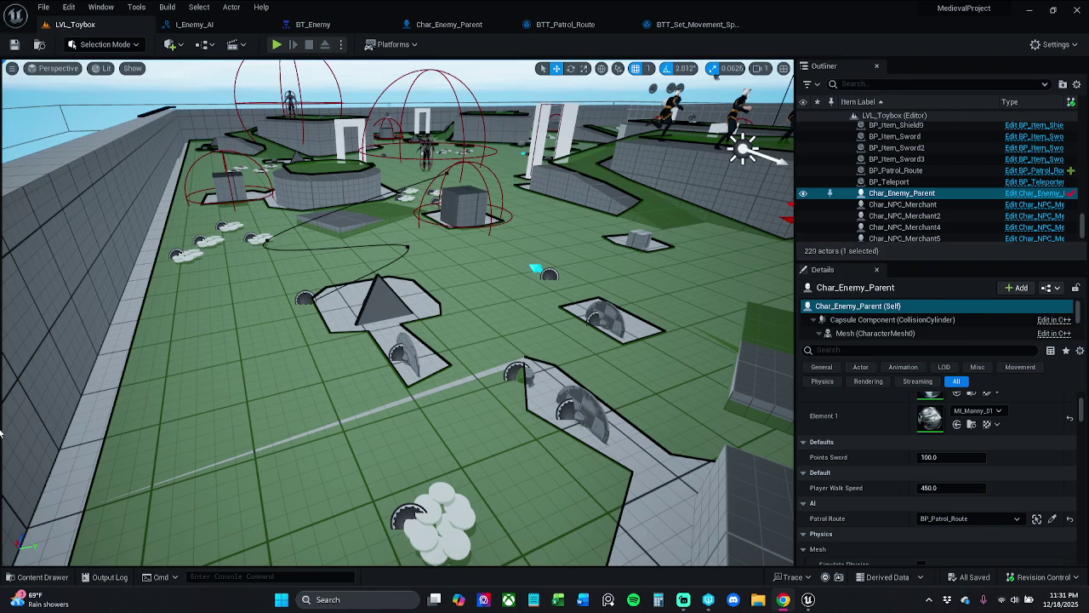
pyautogui.click(330, 23)
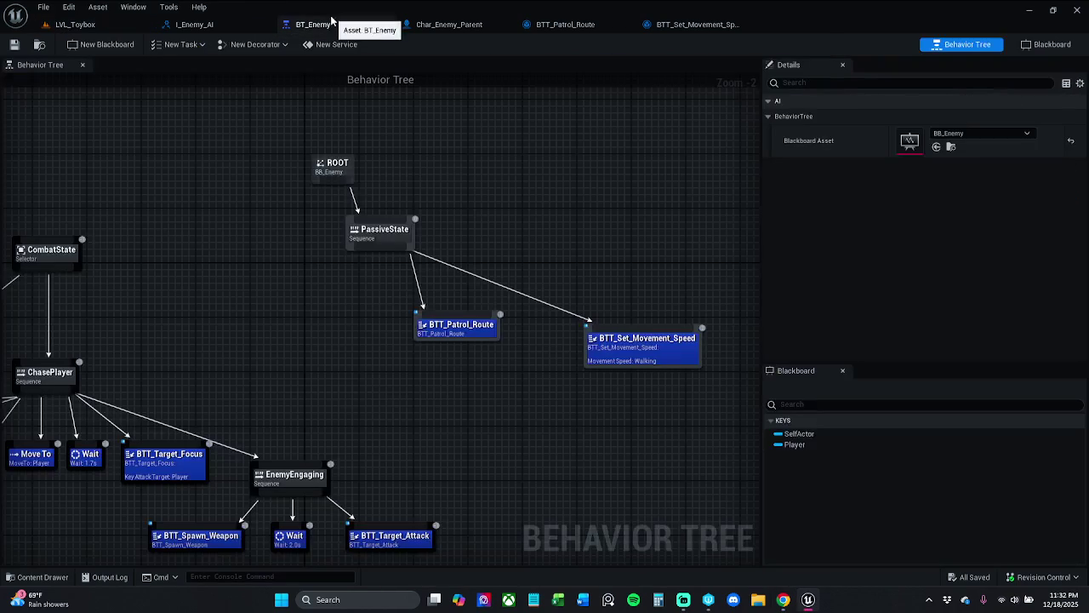
pyautogui.moveTo(440, 435); pyautogui.dragTo(667, 313)
pyautogui.moveTo(635, 353)
pyautogui.mouseDown()
pyautogui.moveTo(562, 349)
pyautogui.moveTo(521, 362)
pyautogui.moveTo(515, 344)
pyautogui.moveTo(456, 344)
pyautogui.mouseUp()
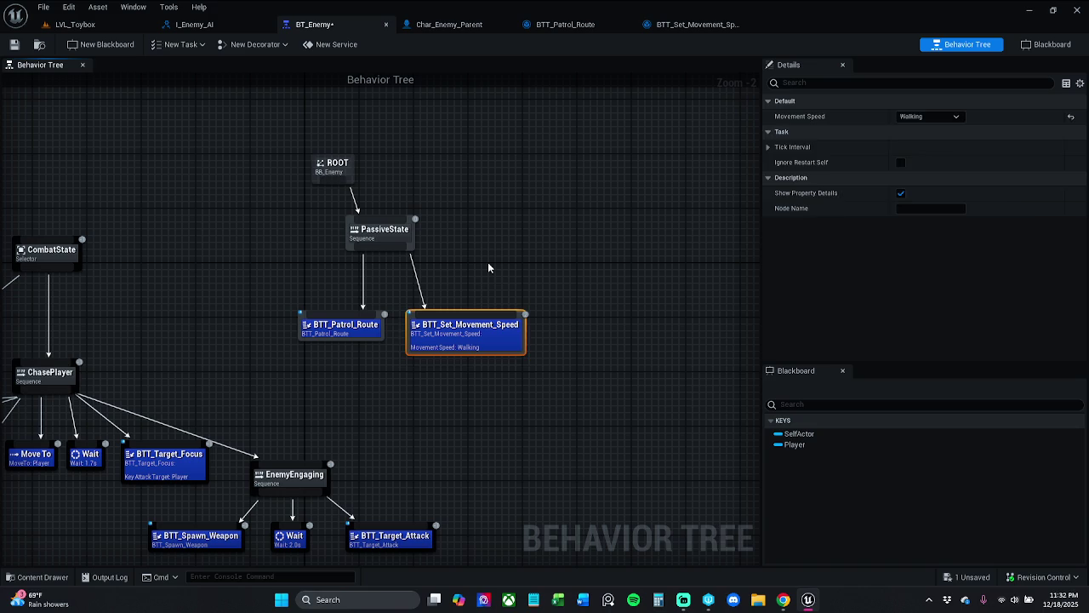
pyautogui.click(487, 273)
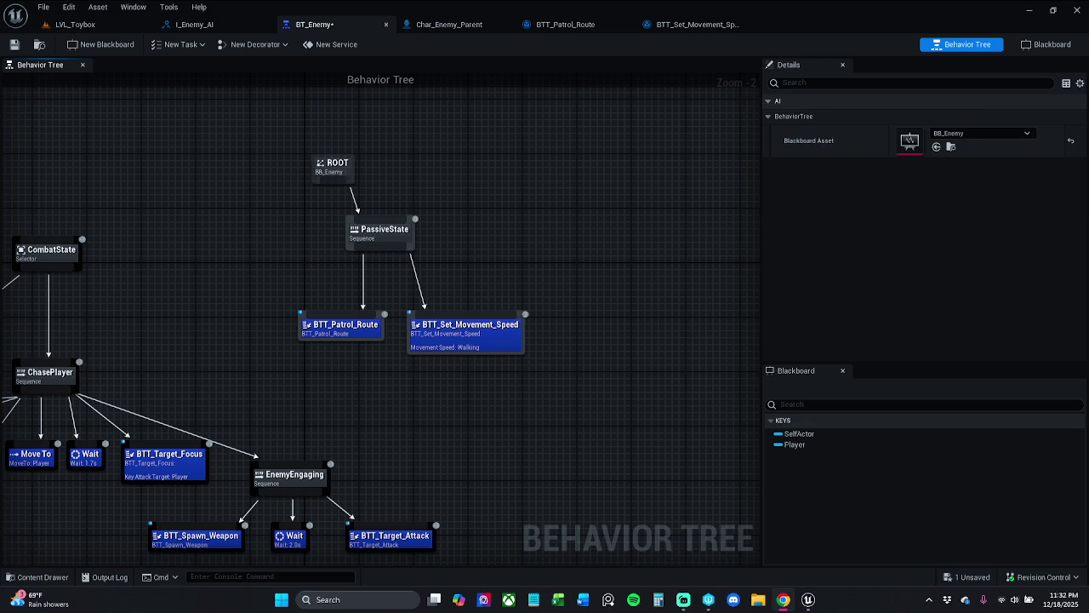
pyautogui.moveTo(264, 200); pyautogui.dragTo(386, 211)
pyautogui.scroll(-1, 378, 209)
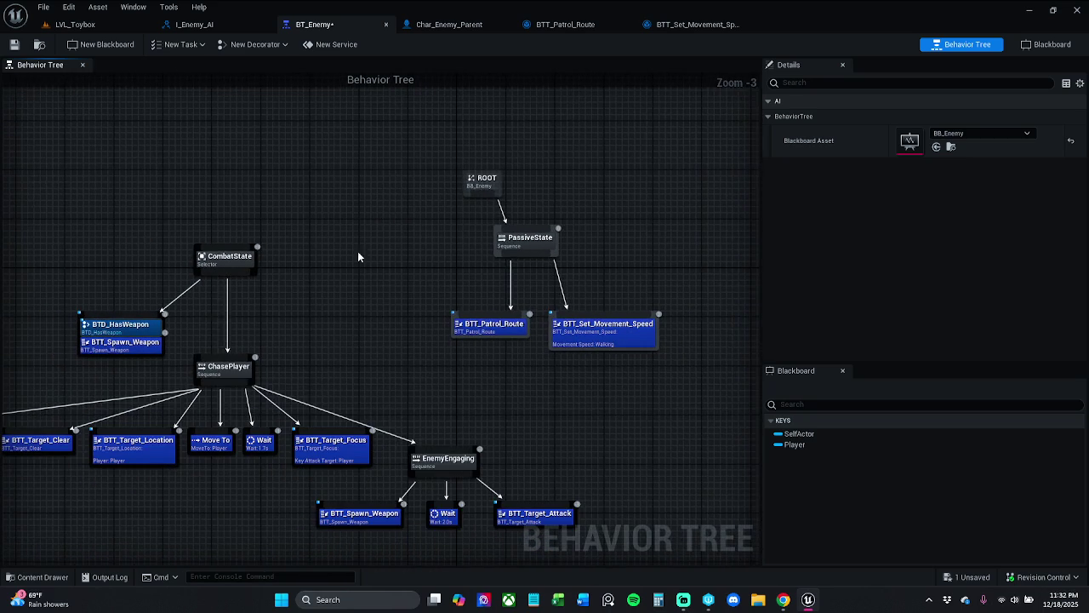
pyautogui.moveTo(357, 251); pyautogui.dragTo(431, 236)
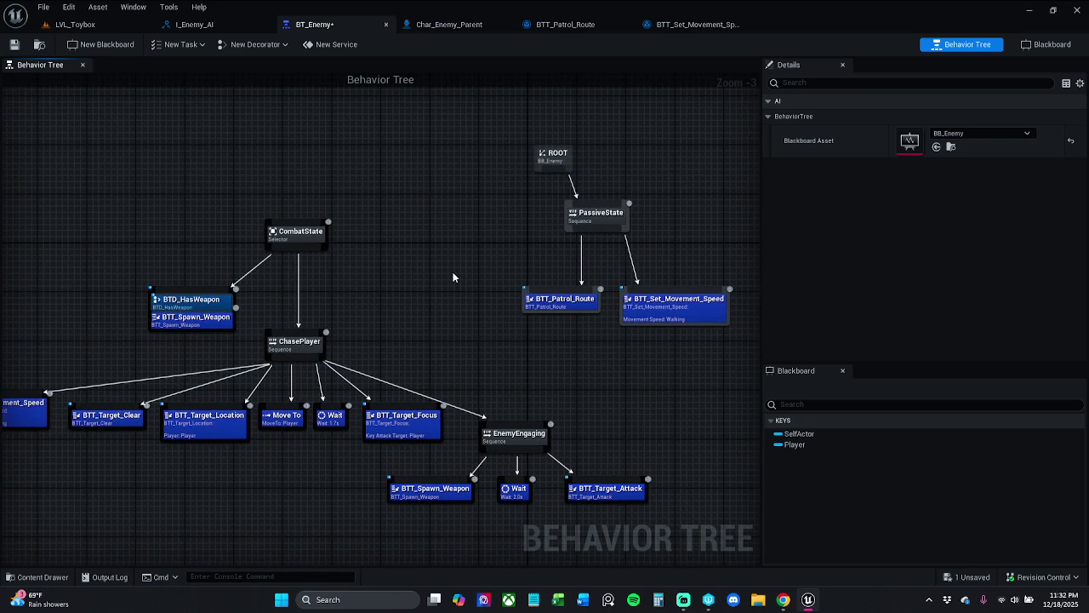
# Step: Create a decorator based on BTDecorator_BlueprintBase, abandoning the TestBTDecorator_Blueprint attempt
pyautogui.click(250, 48)
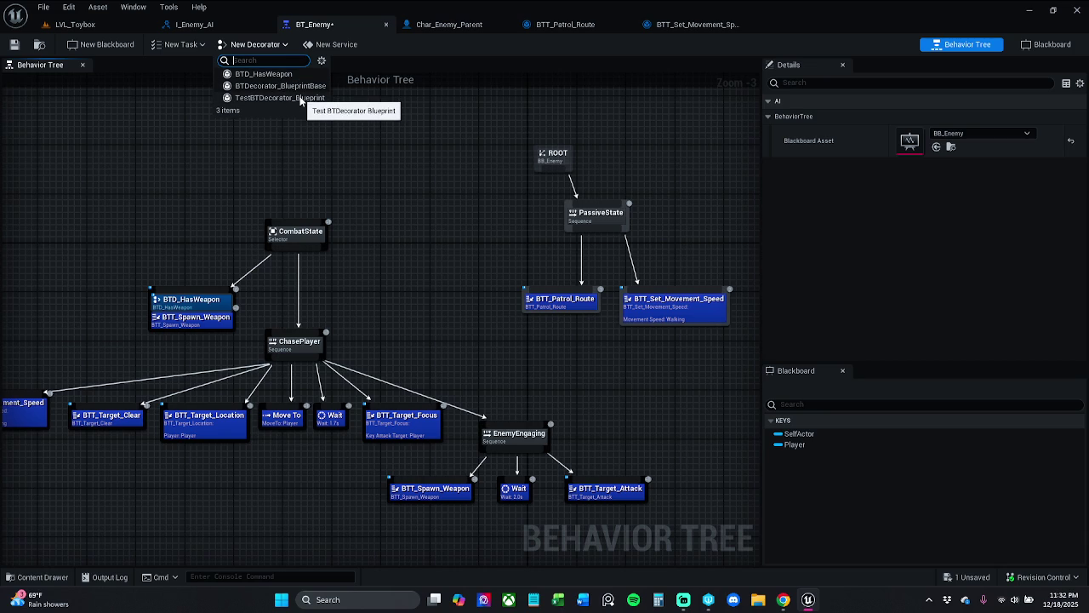
pyautogui.click(302, 99)
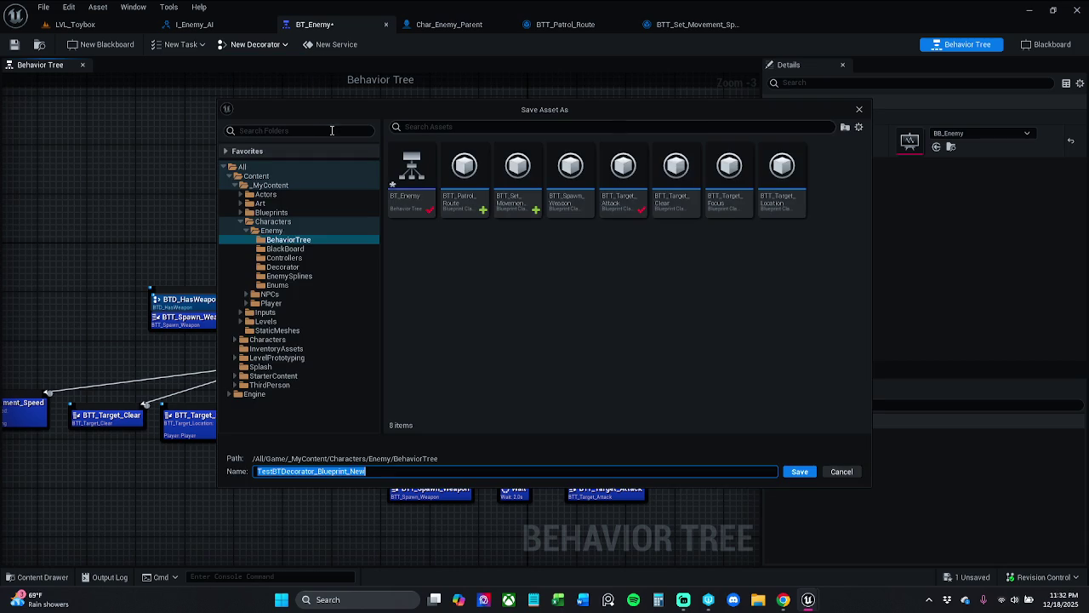
pyautogui.click(860, 109)
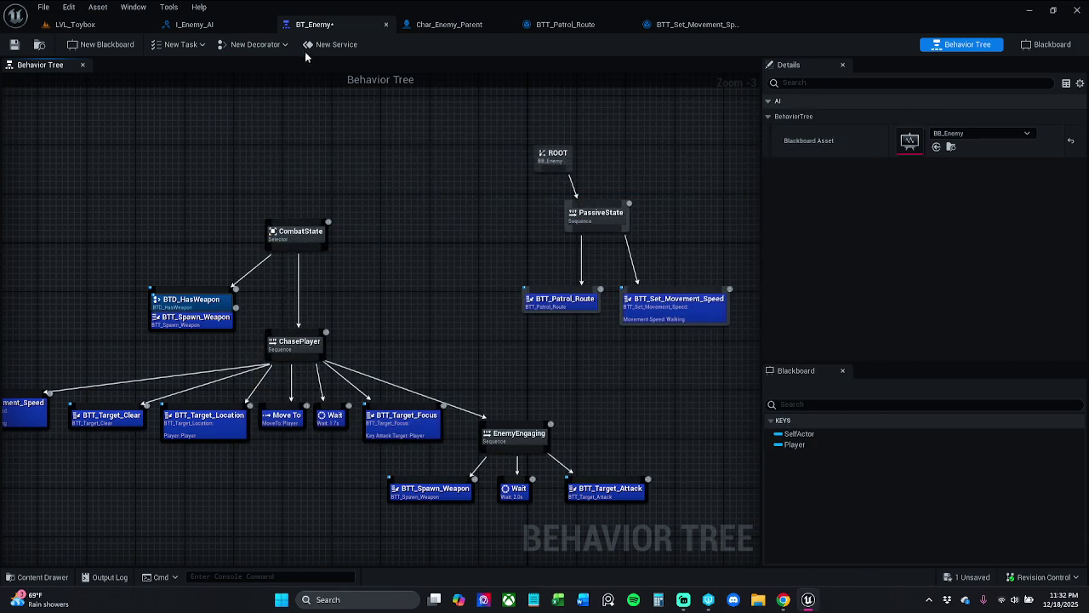
pyautogui.click(255, 44)
pyautogui.click(263, 86)
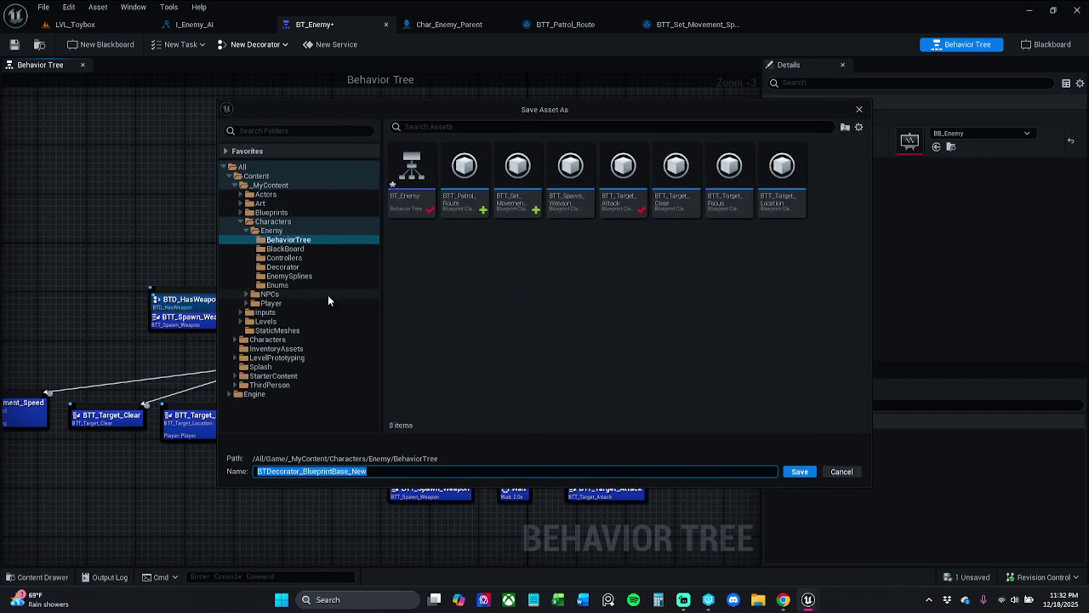
# Step: Name the new decorator asset BTD_HasPatrol_Route and save it
pyautogui.click(282, 474)
pyautogui.moveTo(271, 471); pyautogui.dragTo(367, 471)
pyautogui.write('_H')
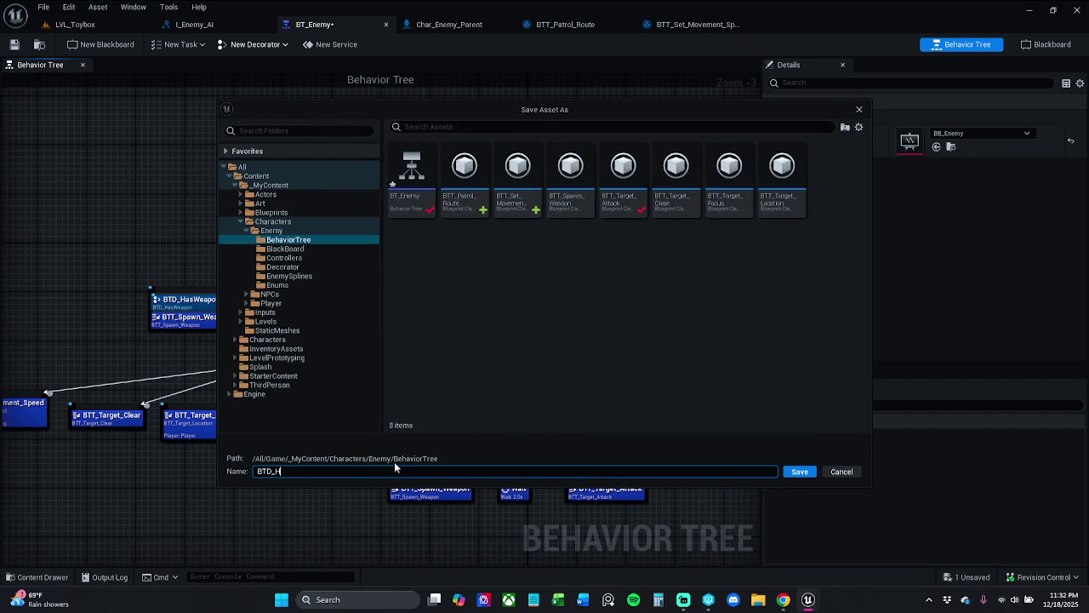
pyautogui.write('asPatrol')
pyautogui.write('_R')
pyautogui.write('oute')
pyautogui.press('Return')
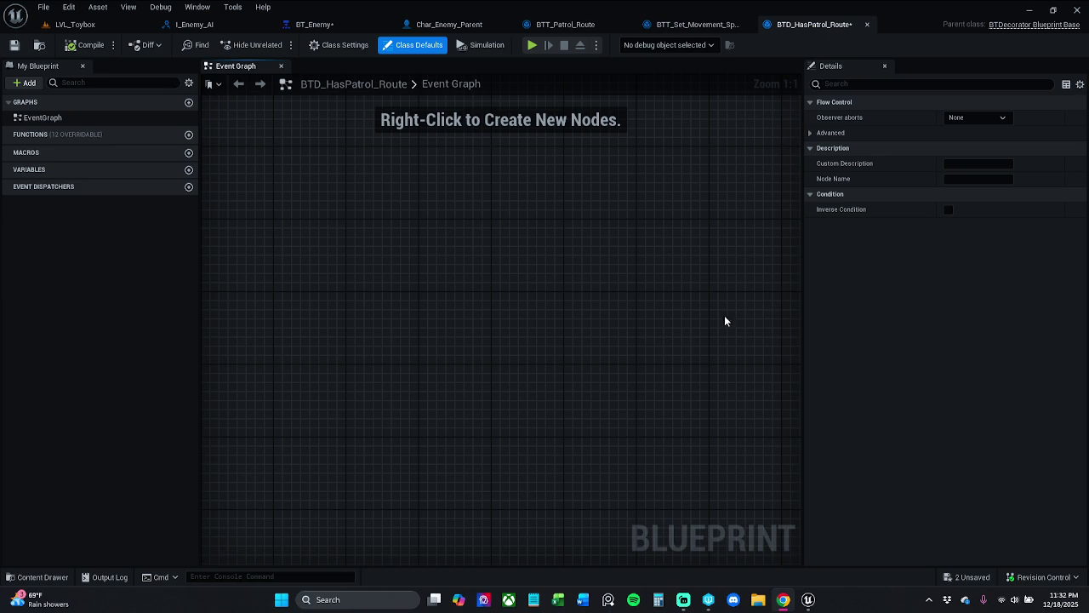
# Step: Override Perform Condition Check AI and move its Return Node further right
pyautogui.moveTo(105, 138)
pyautogui.click(150, 134)
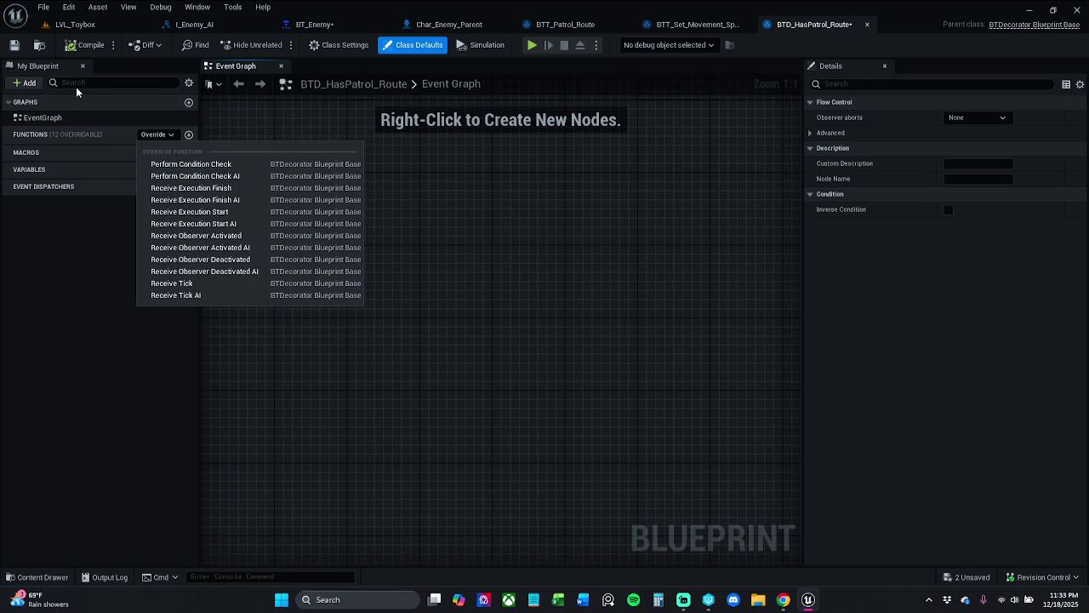
pyautogui.click(247, 176)
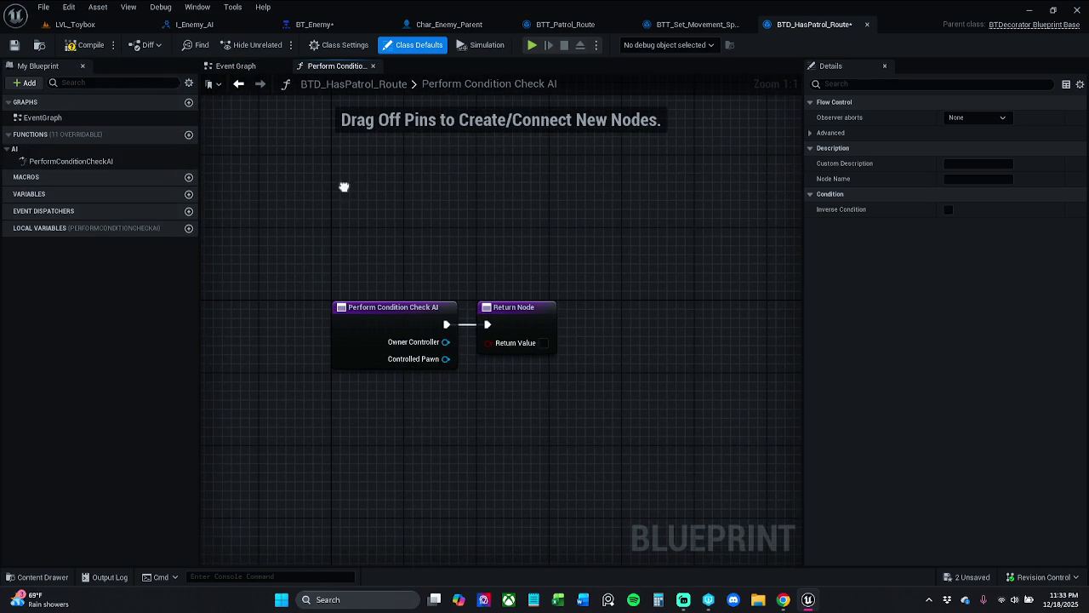
pyautogui.moveTo(537, 324)
pyautogui.mouseDown()
pyautogui.moveTo(791, 315)
pyautogui.moveTo(709, 331)
pyautogui.moveTo(694, 321)
pyautogui.mouseUp()
pyautogui.click(640, 244)
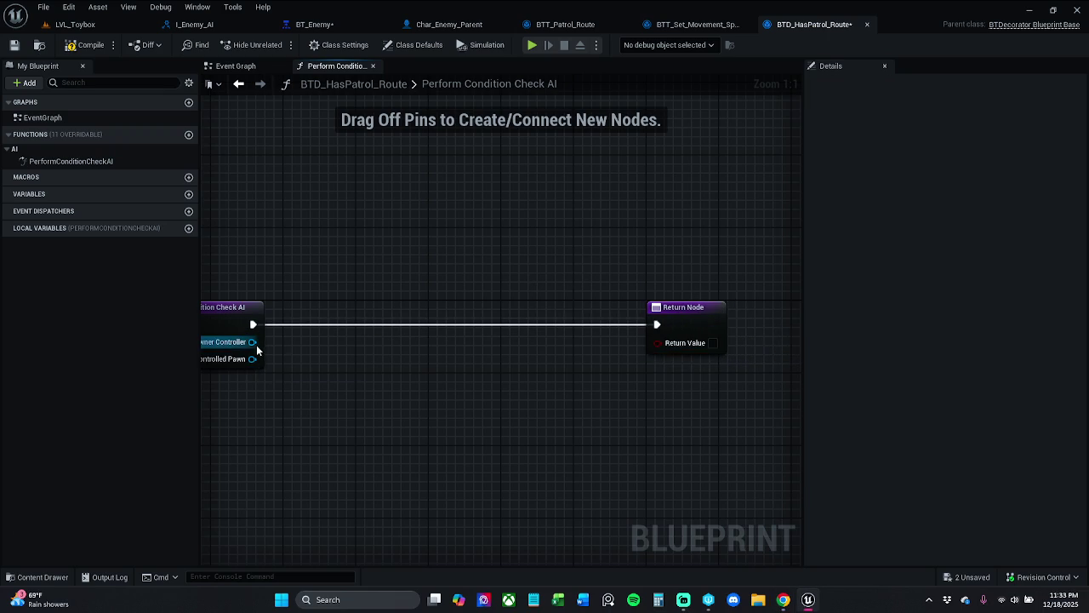
# Step: Call Get Patrol Route on the Controlled Pawn in the condition check
pyautogui.moveTo(252, 358); pyautogui.dragTo(343, 341)
pyautogui.write('get')
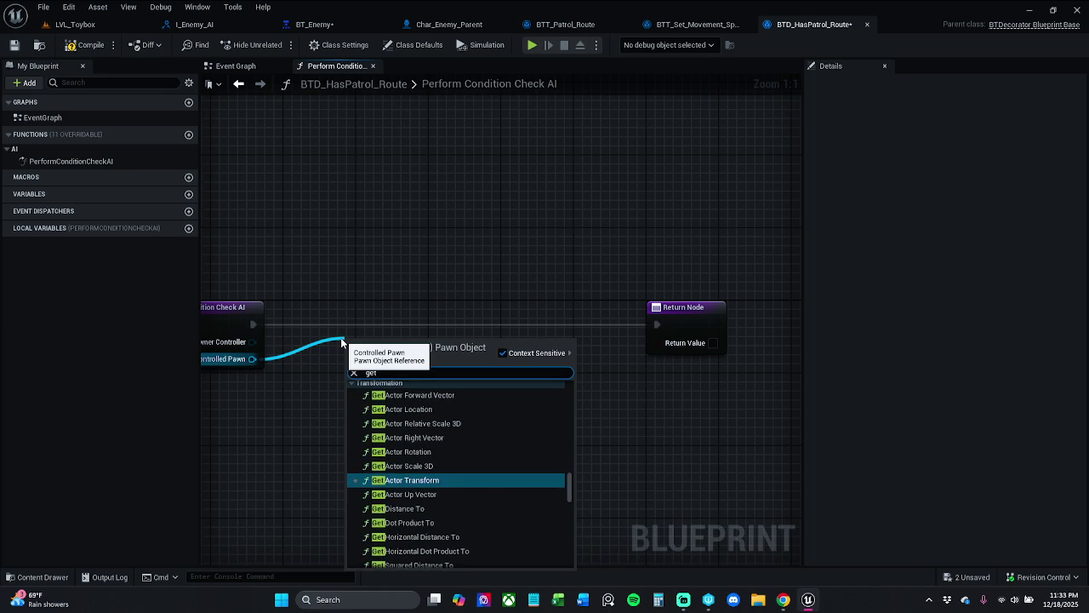
pyautogui.write(' patrol')
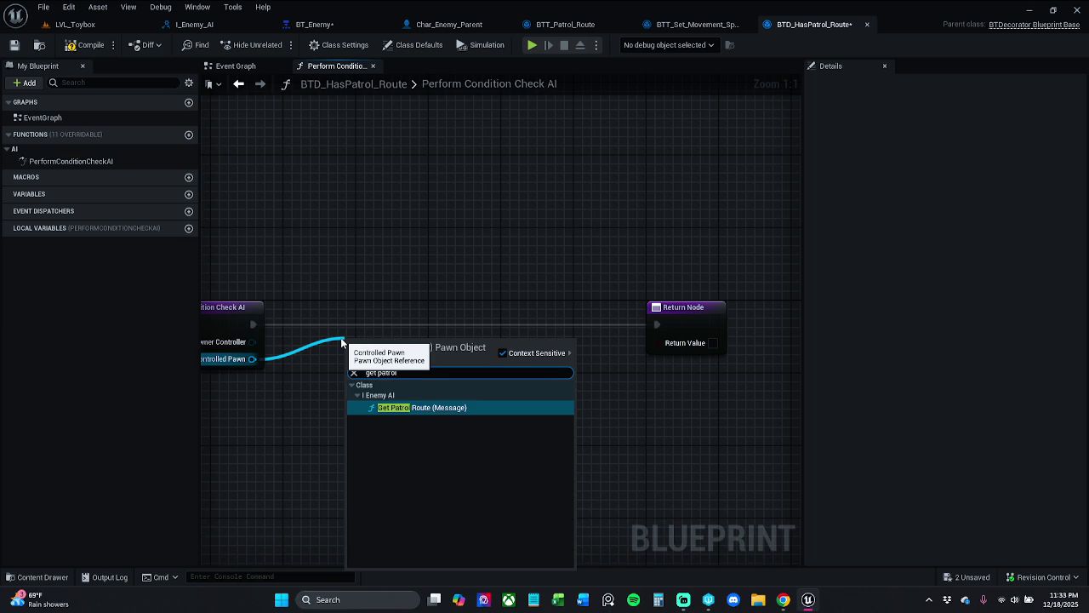
pyautogui.press('Return')
pyautogui.moveTo(355, 372)
pyautogui.mouseDown()
pyautogui.moveTo(268, 330)
pyautogui.moveTo(349, 370)
pyautogui.moveTo(327, 320)
pyautogui.moveTo(253, 324)
pyautogui.mouseUp()
pyautogui.click(345, 263)
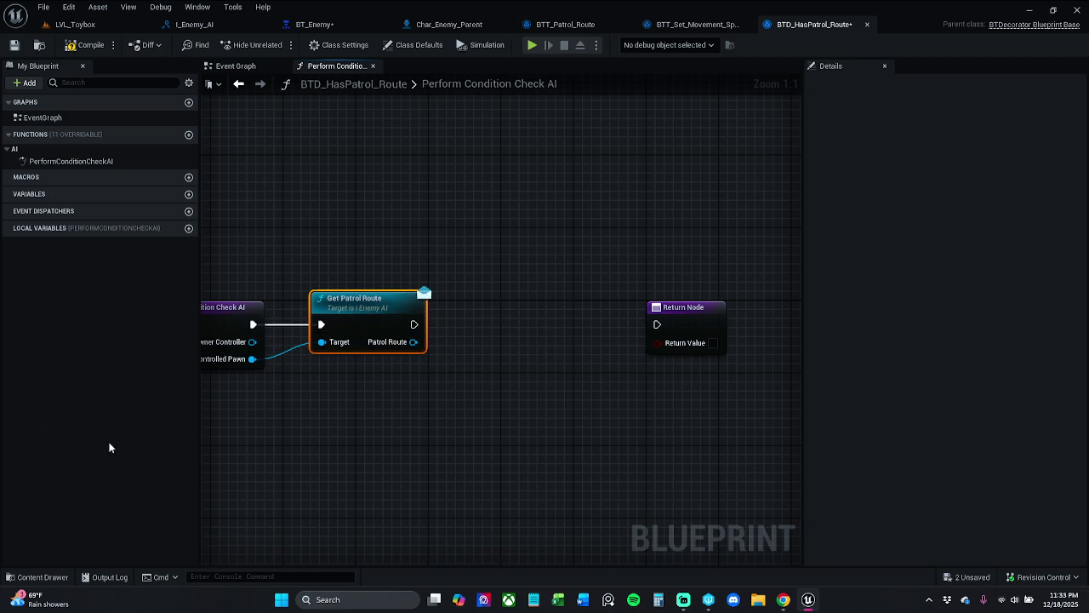
# Step: Add an Is Valid macro on the Patrol Route output beside Get Patrol Route
pyautogui.moveTo(415, 344); pyautogui.dragTo(464, 358)
pyautogui.write('isVali')
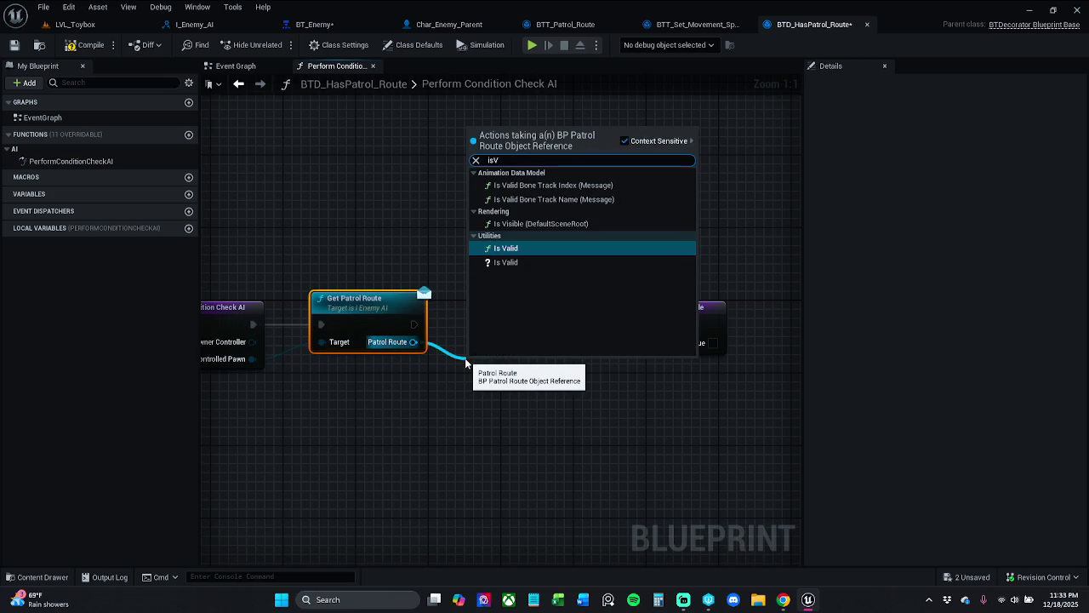
pyautogui.press('Down')
pyautogui.press('Return')
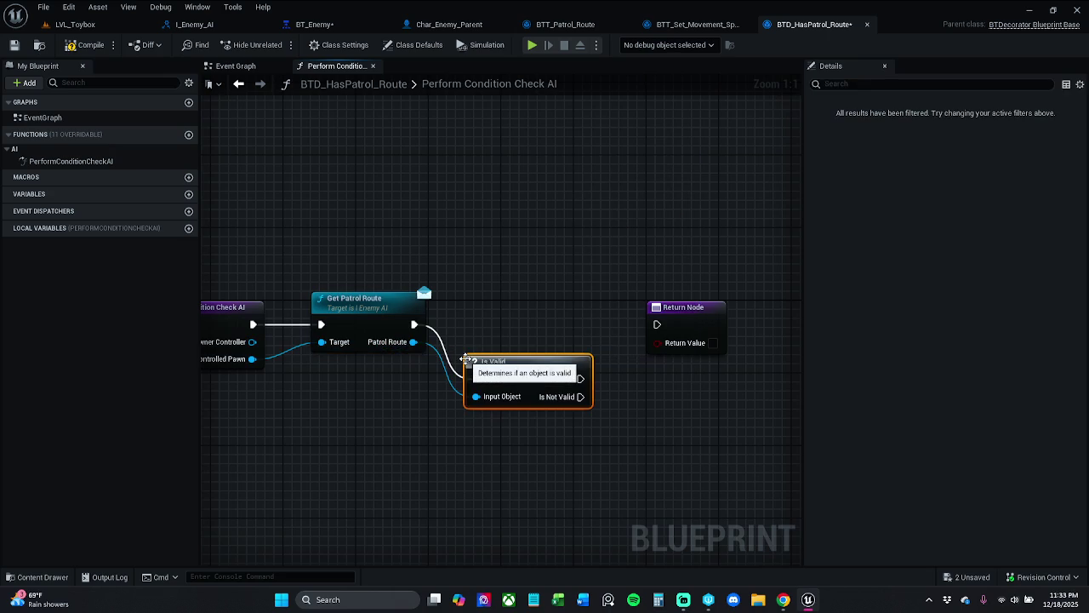
pyautogui.moveTo(473, 384)
pyautogui.mouseDown()
pyautogui.moveTo(472, 333)
pyautogui.moveTo(446, 328)
pyautogui.moveTo(515, 314)
pyautogui.mouseUp()
pyautogui.click(537, 237)
pyautogui.click(559, 287)
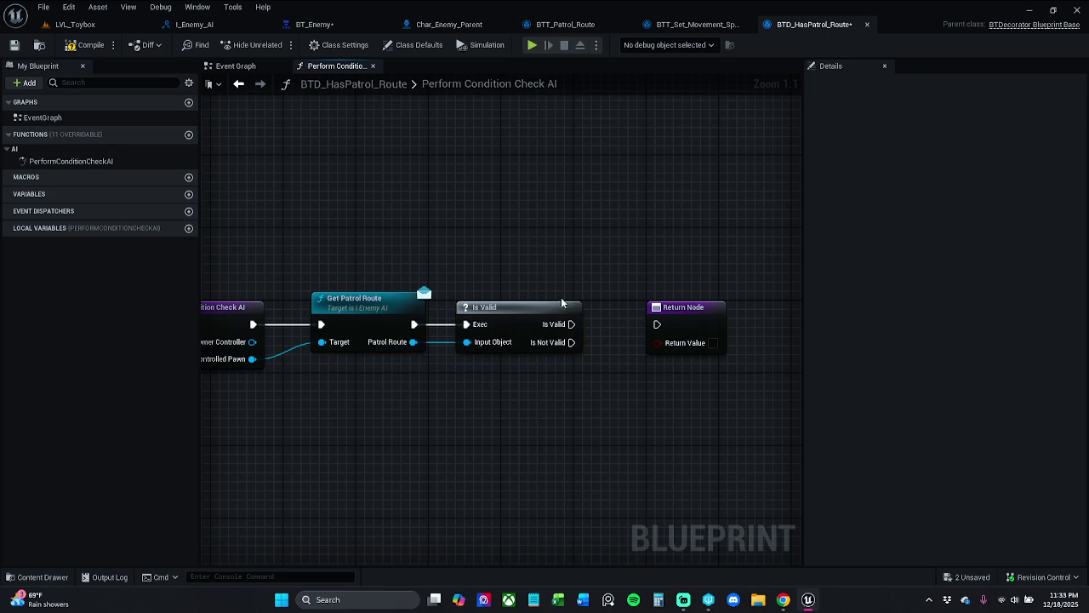
# Step: Wire the Is Valid macro to the Return Node, then delete the macro
pyautogui.moveTo(572, 324)
pyautogui.mouseDown()
pyautogui.moveTo(659, 332)
pyautogui.moveTo(732, 309)
pyautogui.mouseUp()
pyautogui.click(704, 277)
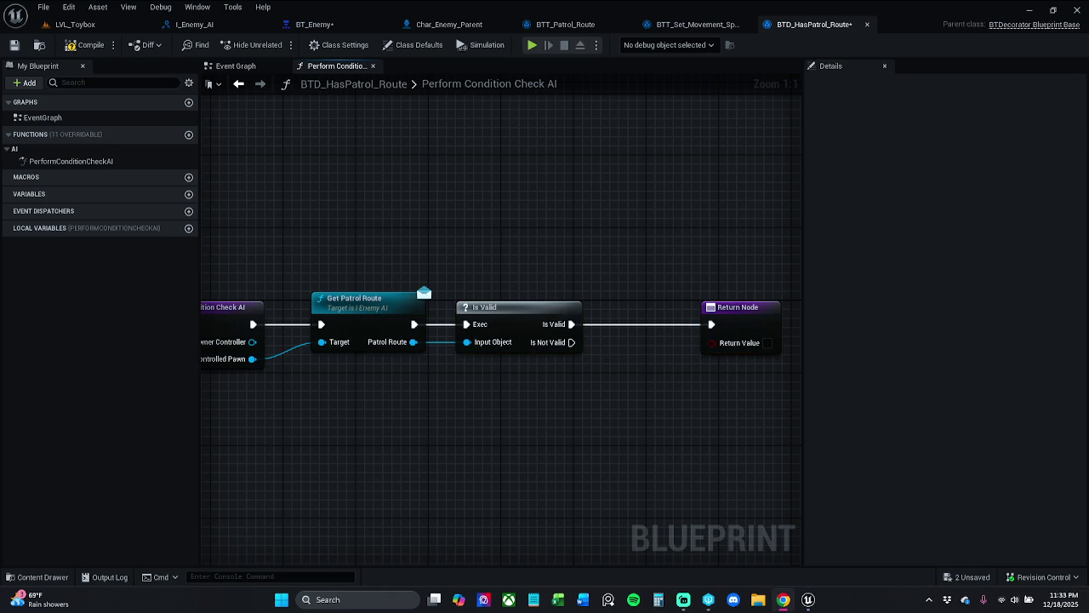
pyautogui.click(530, 341)
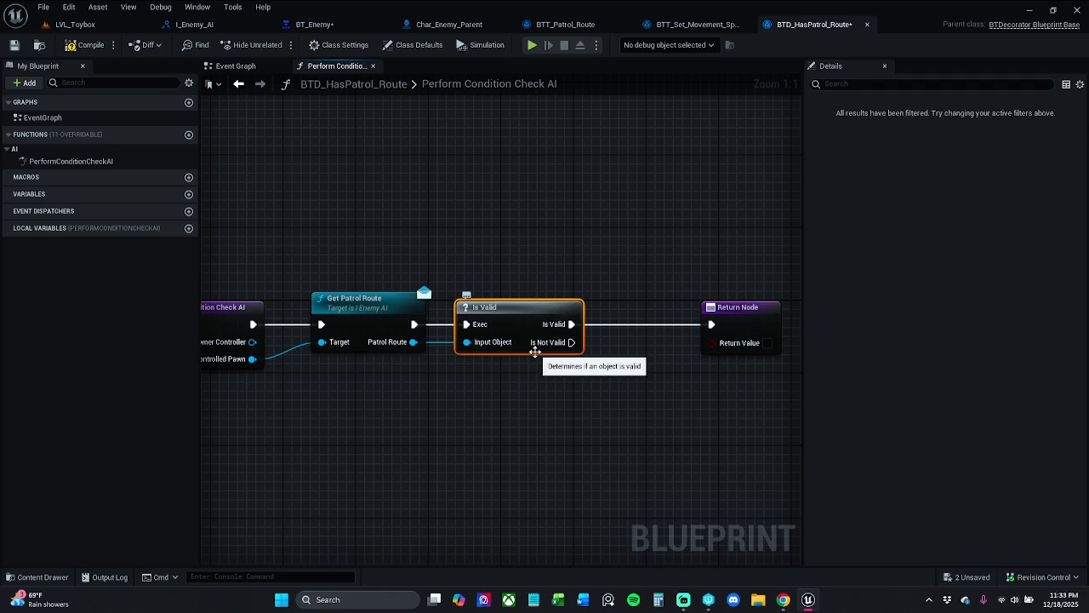
pyautogui.press('Delete')
# Step: Add the Is Valid function, feed it into Return Value, and link exec
pyautogui.moveTo(414, 342); pyautogui.dragTo(466, 379)
pyautogui.write('isVali')
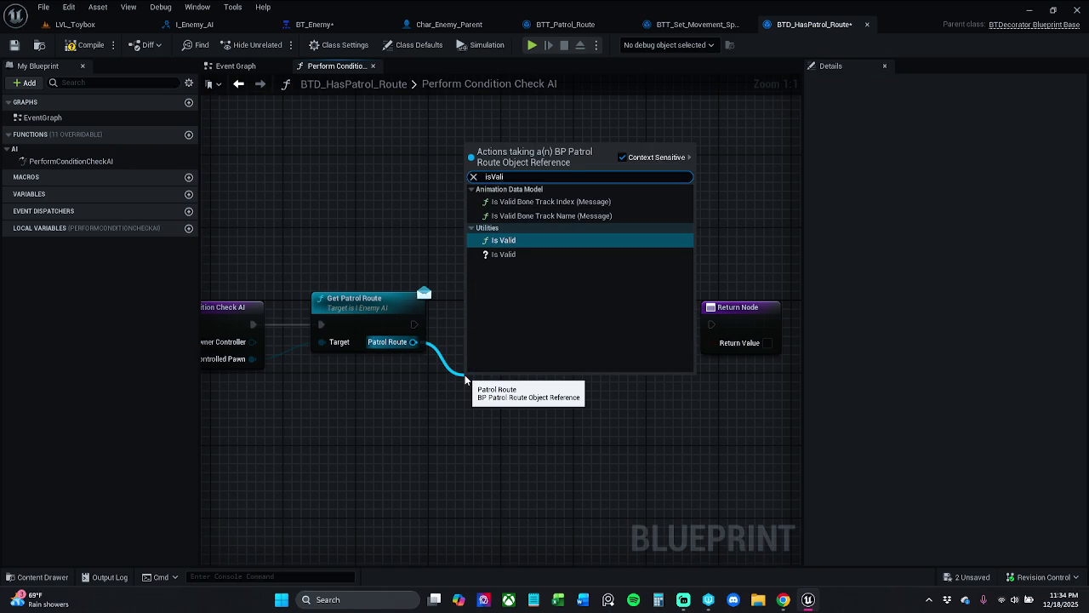
pyautogui.press('Return')
pyautogui.moveTo(583, 400)
pyautogui.mouseDown()
pyautogui.moveTo(728, 343)
pyautogui.moveTo(415, 326)
pyautogui.mouseUp()
pyautogui.click(745, 317)
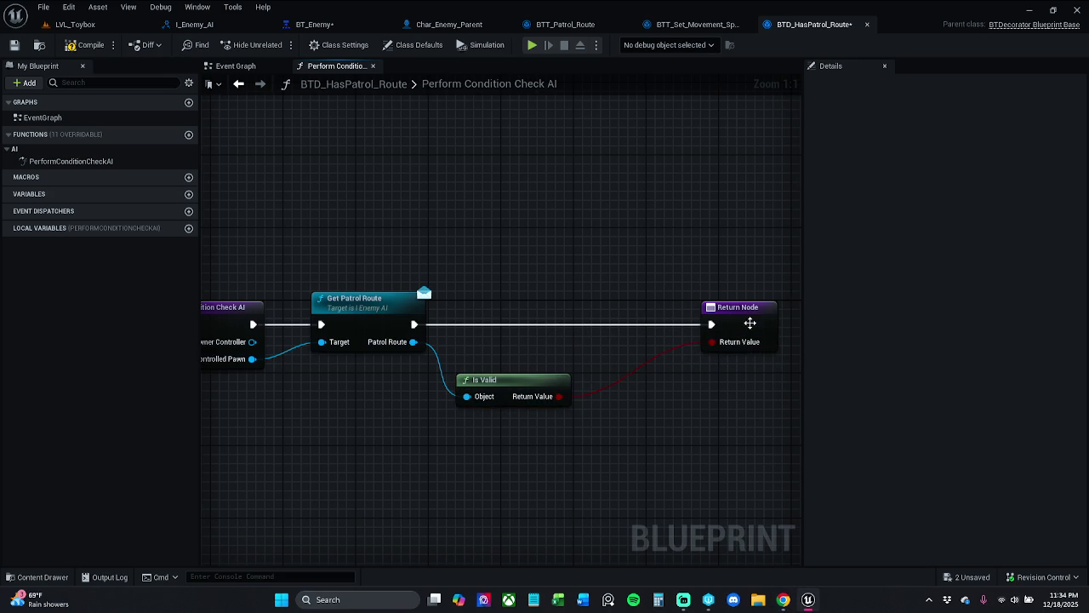
pyautogui.moveTo(746, 317); pyautogui.dragTo(691, 317)
# Step: Tidy the Is Valid and Return Node positions and save BTD_HasPatrol_Route
pyautogui.moveTo(511, 378); pyautogui.dragTo(502, 356)
pyautogui.click(686, 324)
pyautogui.moveTo(684, 305); pyautogui.dragTo(627, 305)
pyautogui.click(625, 291)
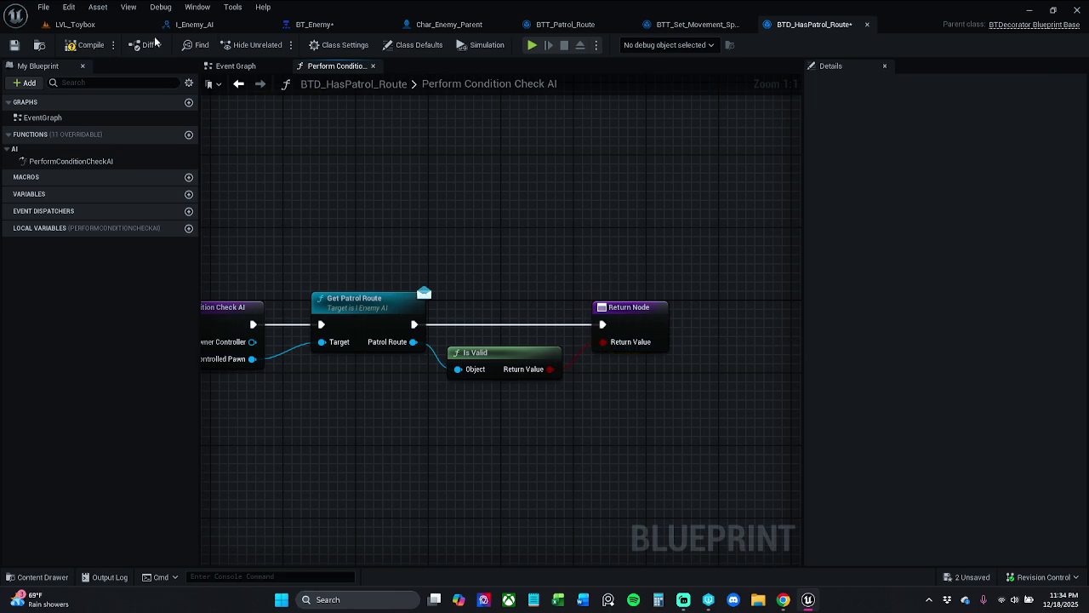
pyautogui.click(14, 45)
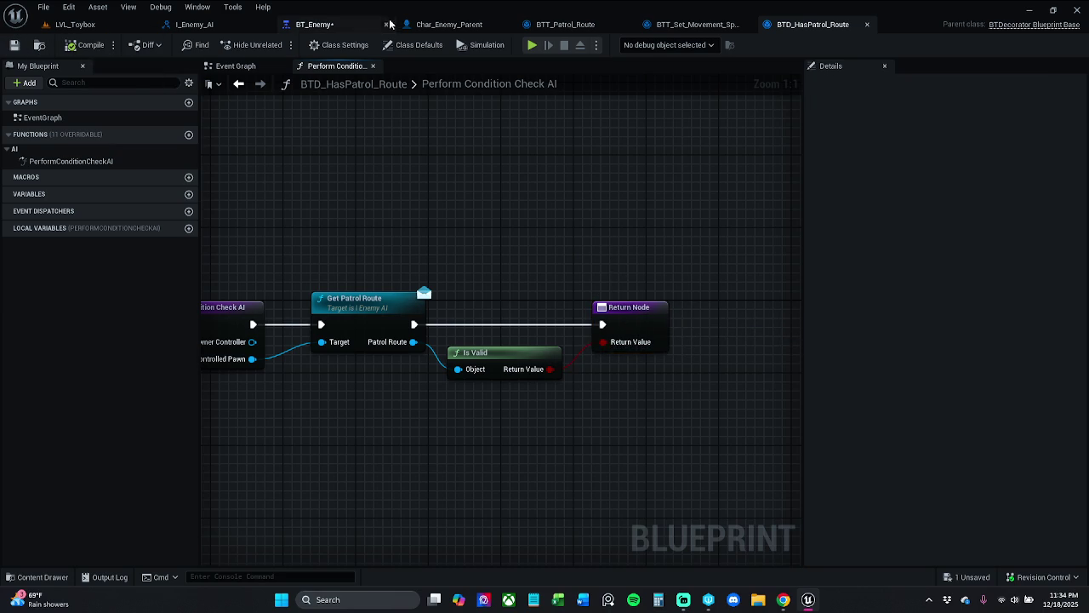
# Step: Return to BT_Enemy, save it, and bring ROOT and CombatState into view
pyautogui.click(314, 24)
pyautogui.click(14, 46)
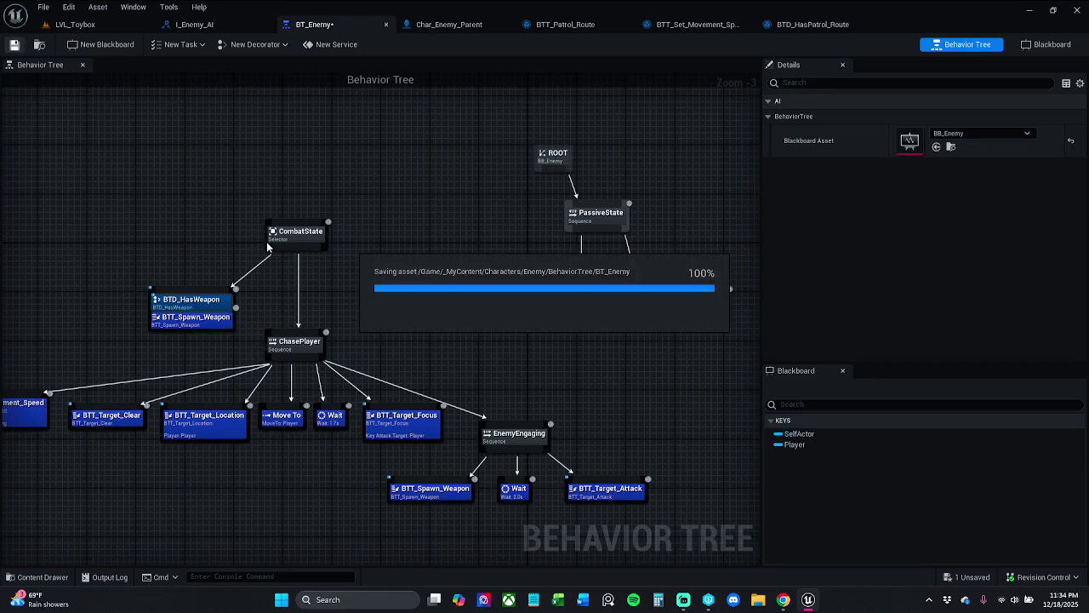
pyautogui.moveTo(515, 315); pyautogui.dragTo(347, 309)
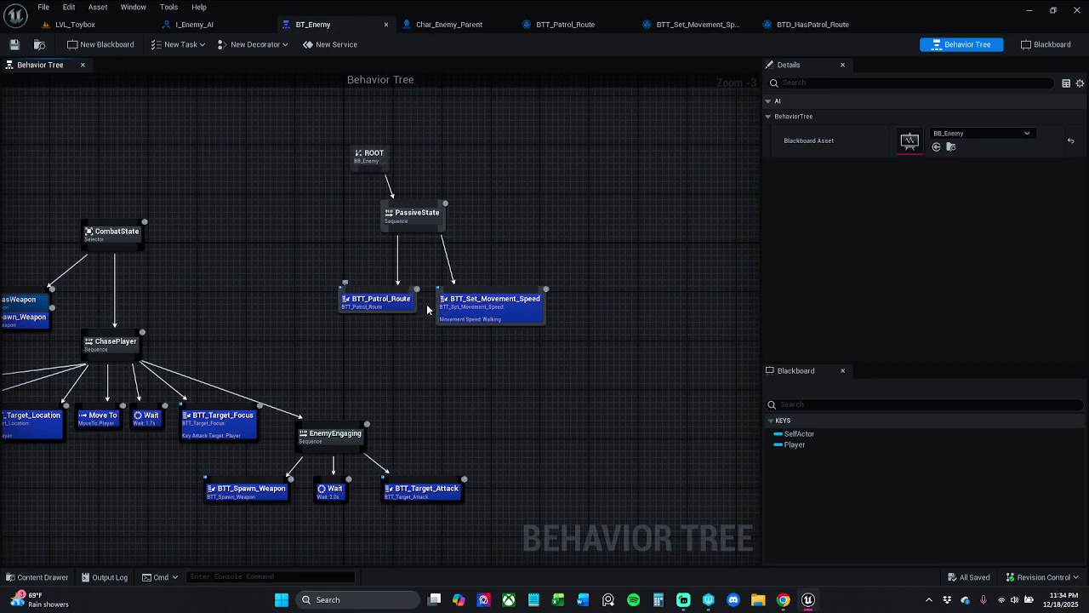
pyautogui.scroll(3, 375, 324)
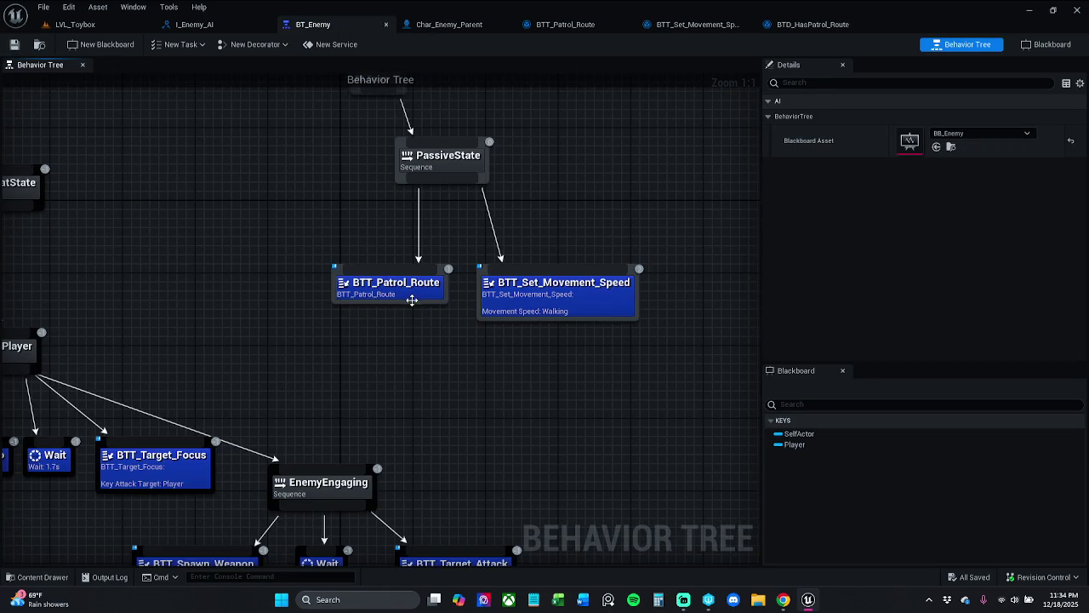
pyautogui.moveTo(395, 315); pyautogui.dragTo(449, 391)
pyautogui.scroll(-1, 405, 298)
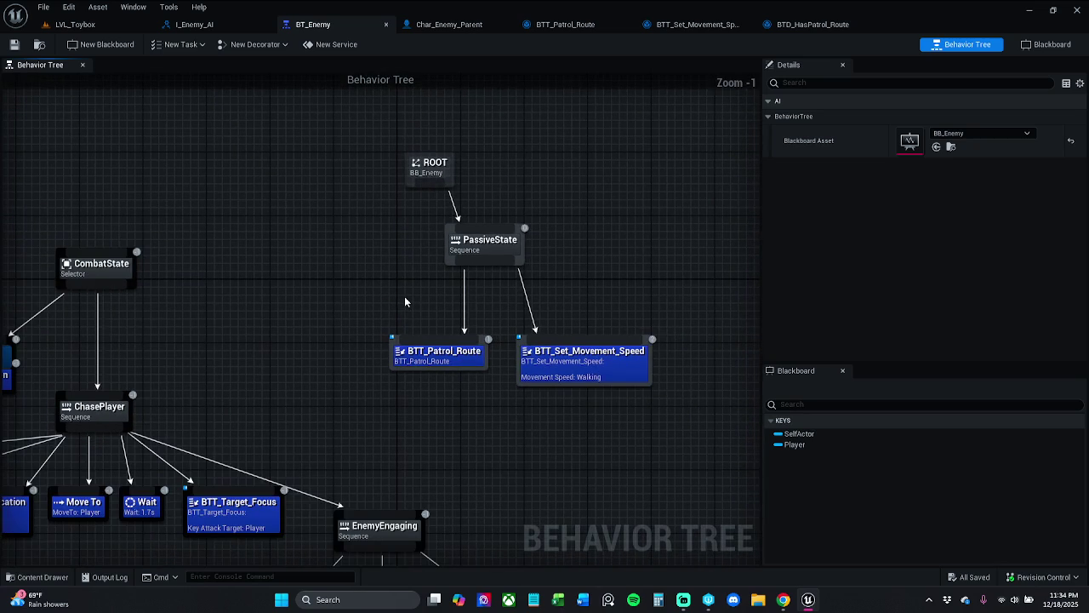
# Step: Move ROOT up and add a Selector node under it
pyautogui.moveTo(425, 187)
pyautogui.mouseDown()
pyautogui.moveTo(439, 128)
pyautogui.moveTo(421, 134)
pyautogui.moveTo(398, 211)
pyautogui.mouseUp()
pyautogui.click(406, 194)
pyautogui.write('sele')
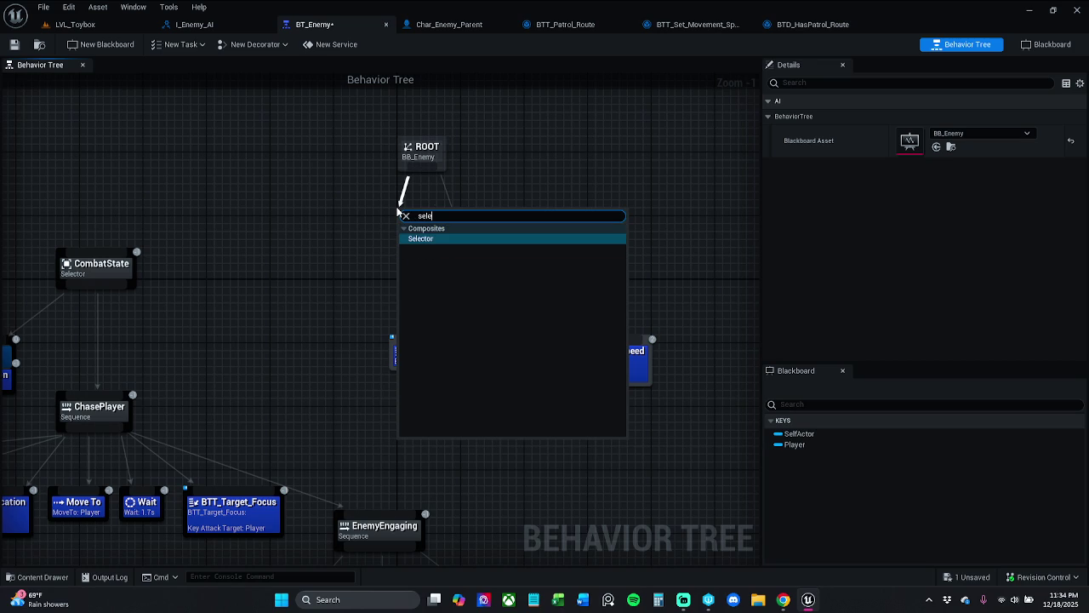
pyautogui.press('Return')
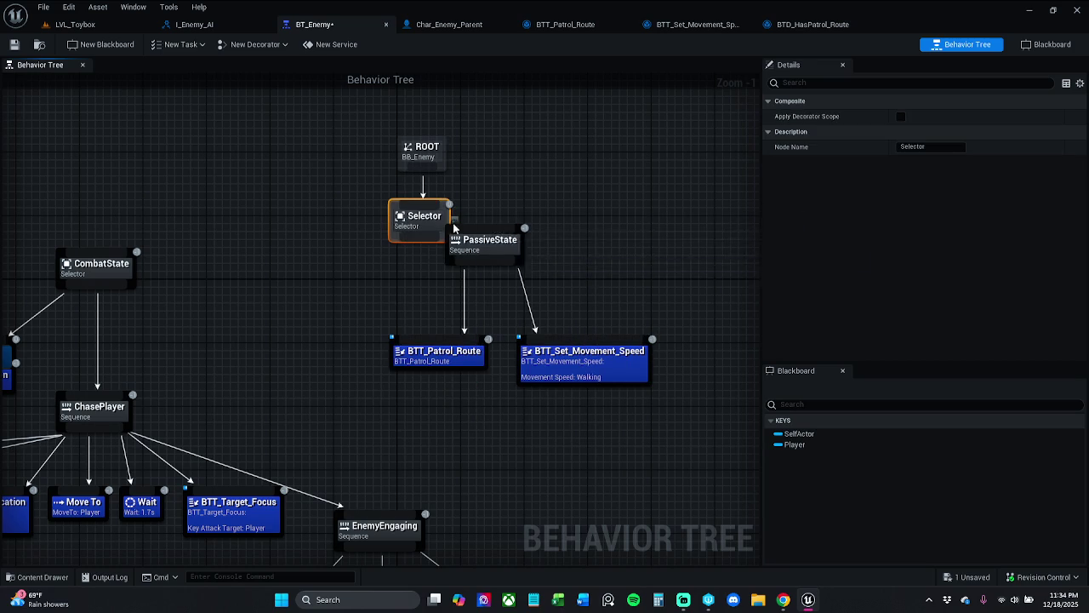
# Step: Move ROOT and the Selector together to the top, then select PassiveState
pyautogui.keyDown('ctrl'); pyautogui.click(456, 209); pyautogui.keyUp('ctrl')
pyautogui.moveTo(460, 209)
pyautogui.mouseDown()
pyautogui.moveTo(454, 96)
pyautogui.moveTo(473, 120)
pyautogui.mouseUp()
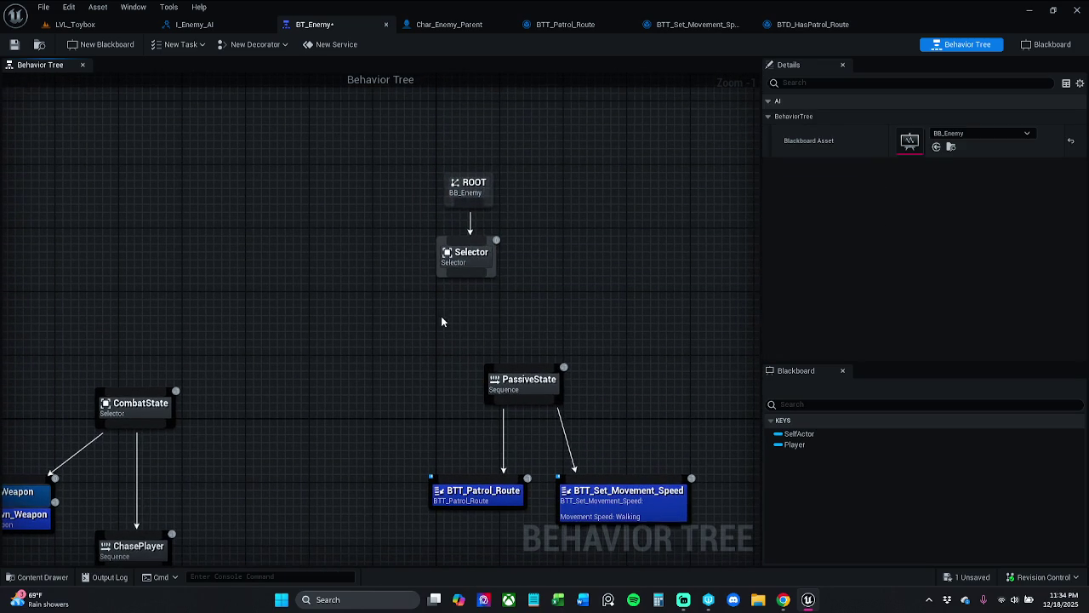
pyautogui.moveTo(456, 256); pyautogui.dragTo(464, 247)
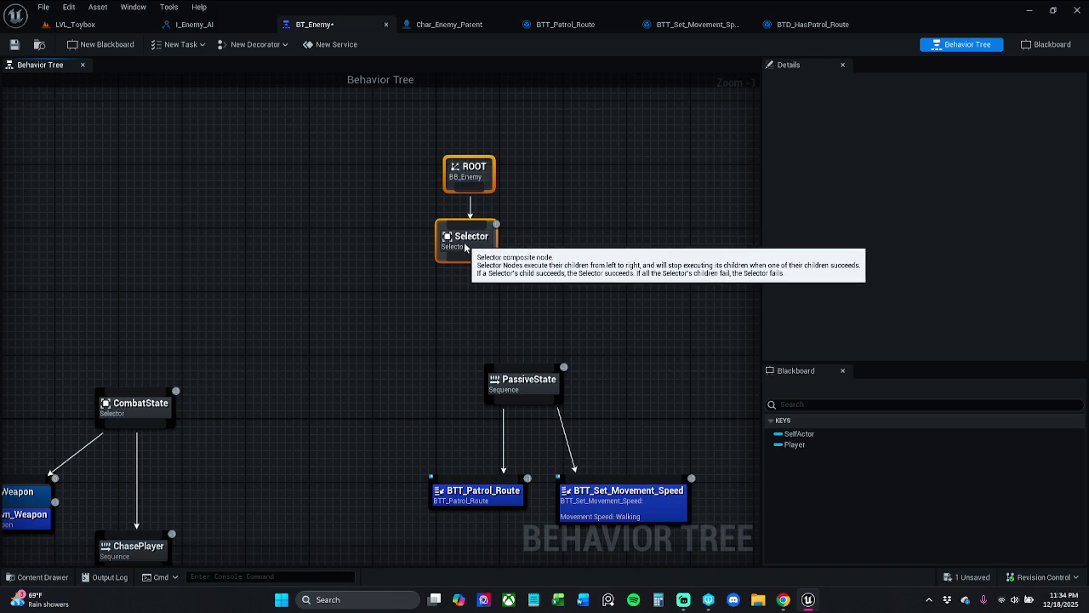
pyautogui.click(533, 219)
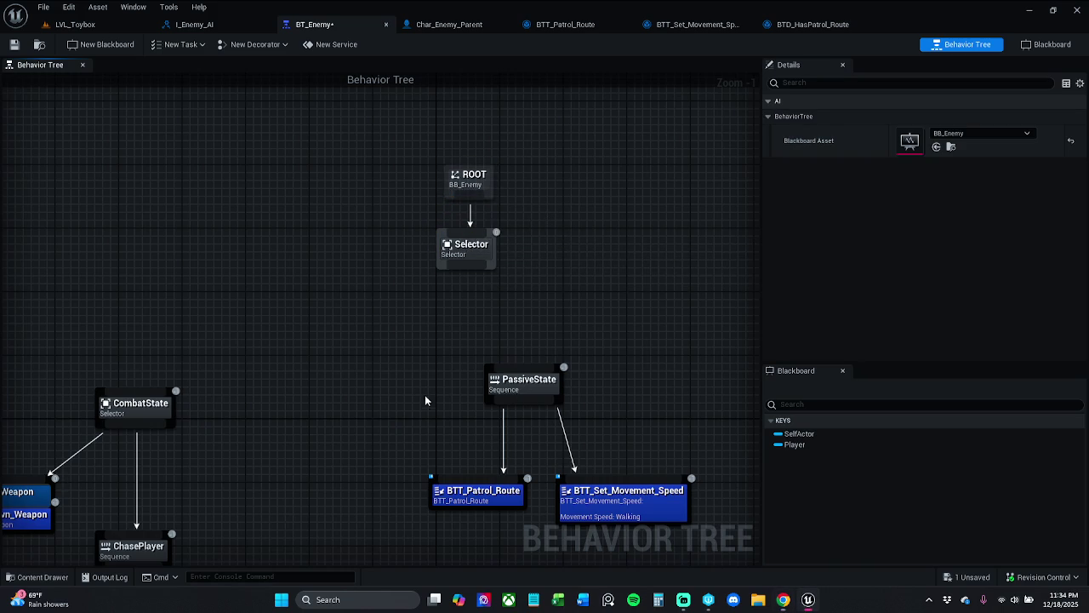
pyautogui.click(501, 393)
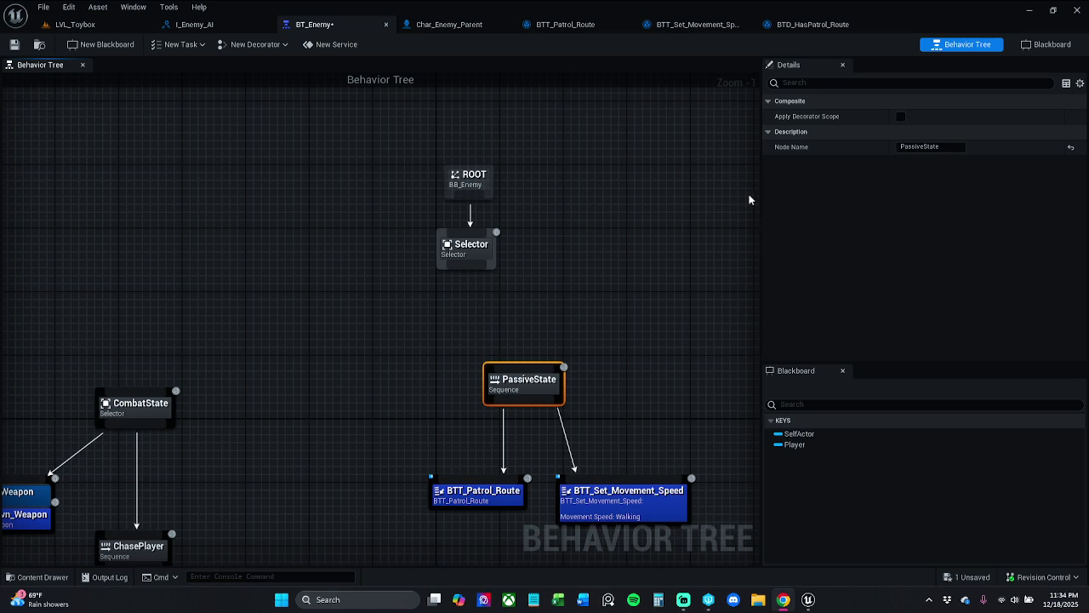
# Step: Toggle decorator scope on PassiveState and the Selector, then reset it to default
pyautogui.click(901, 117)
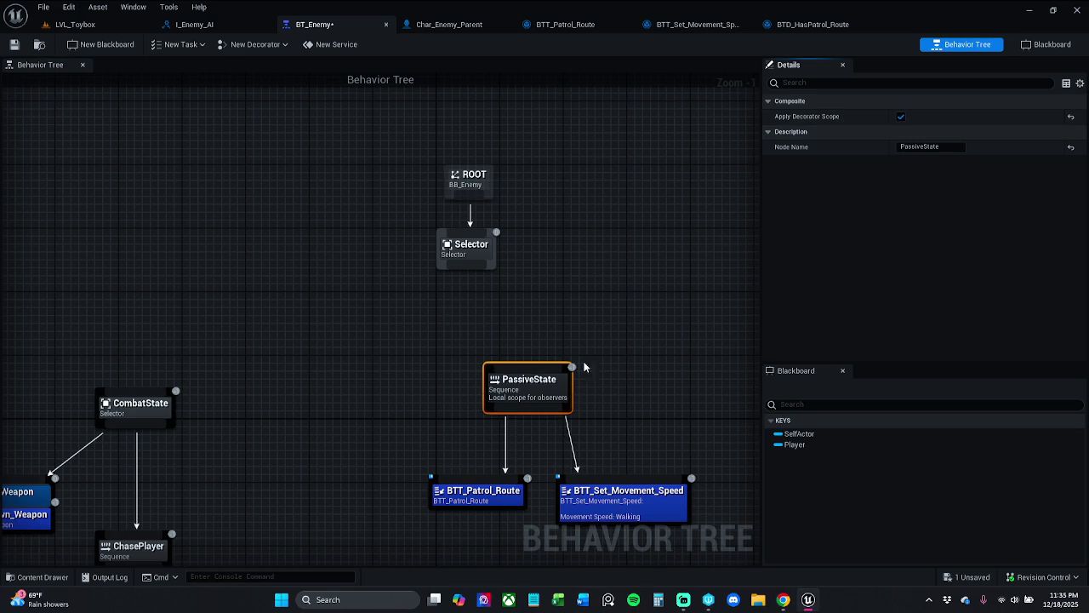
pyautogui.hotkey('ctrl', 'z')
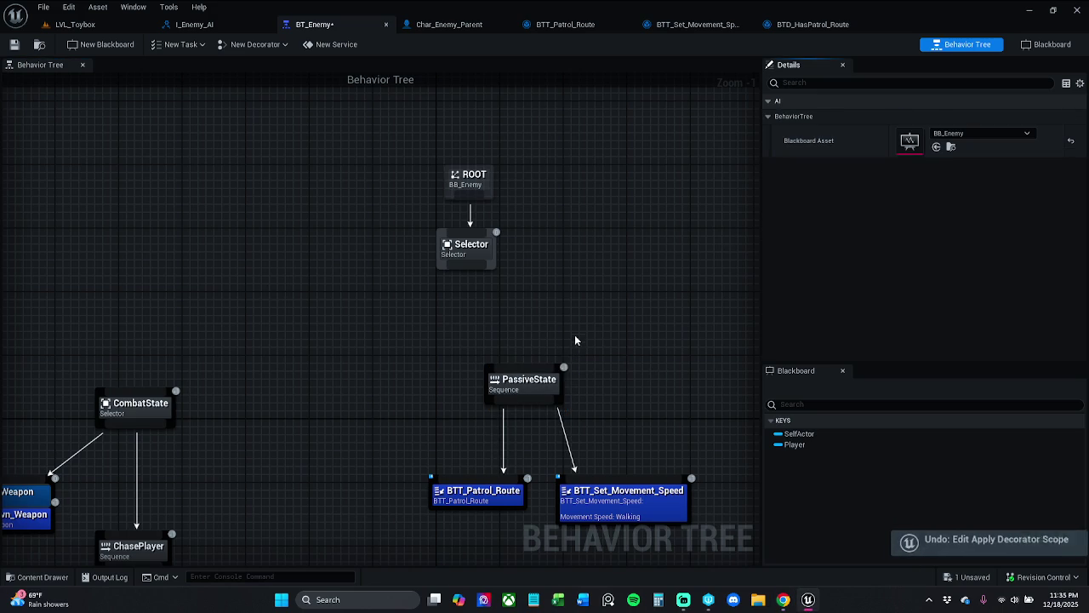
pyautogui.click(466, 248)
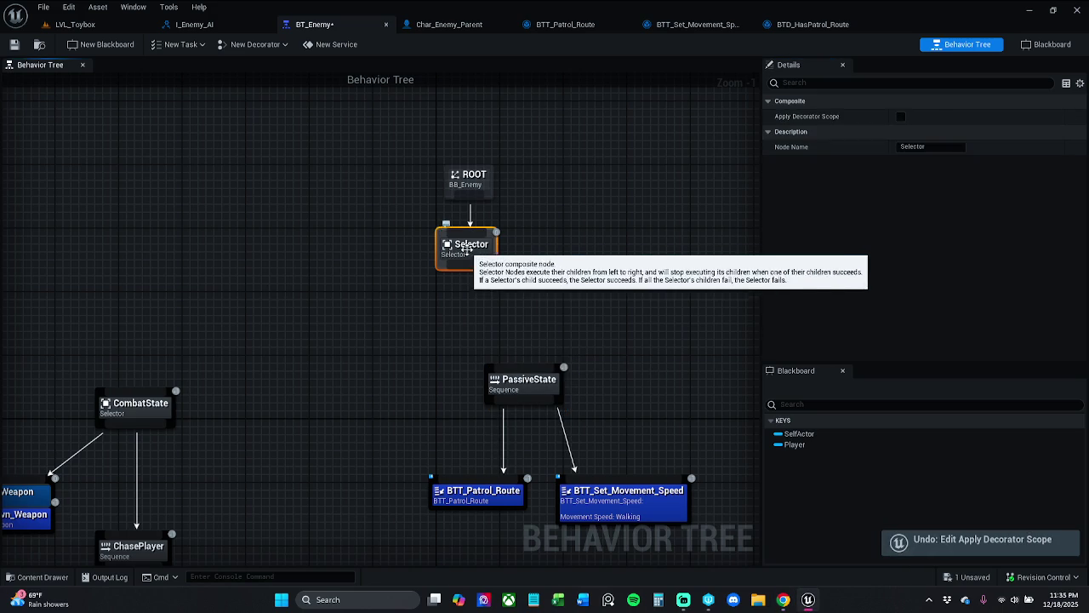
pyautogui.click(901, 116)
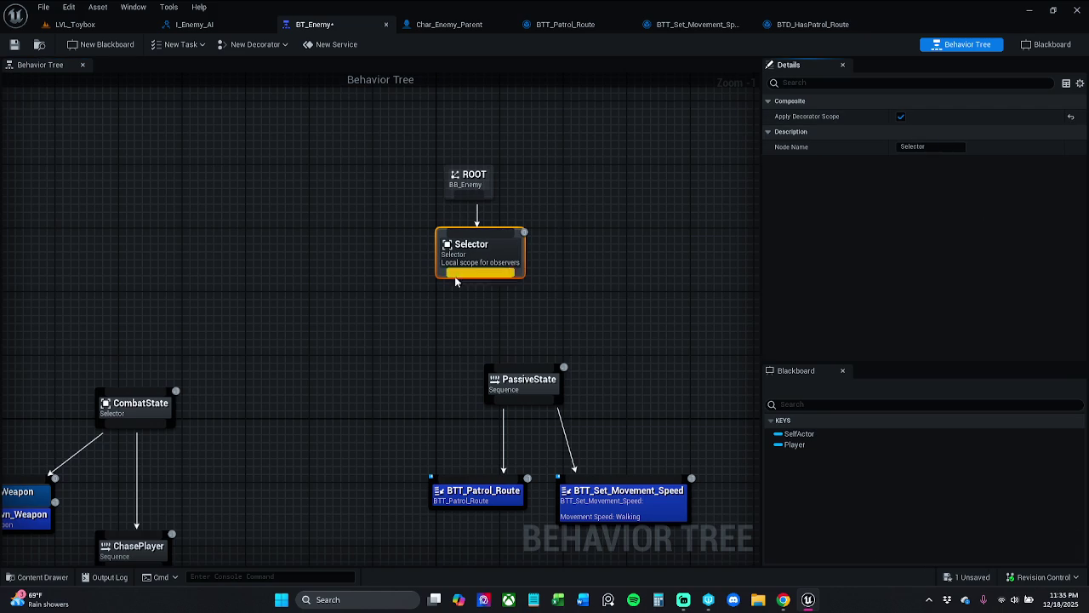
pyautogui.rightClick(494, 258)
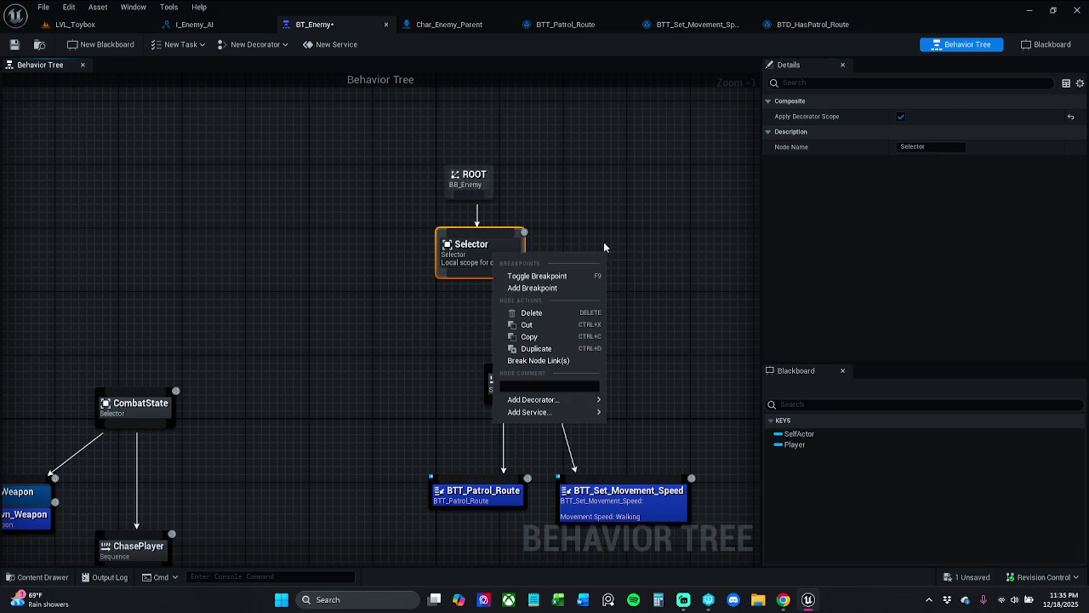
pyautogui.click(1069, 117)
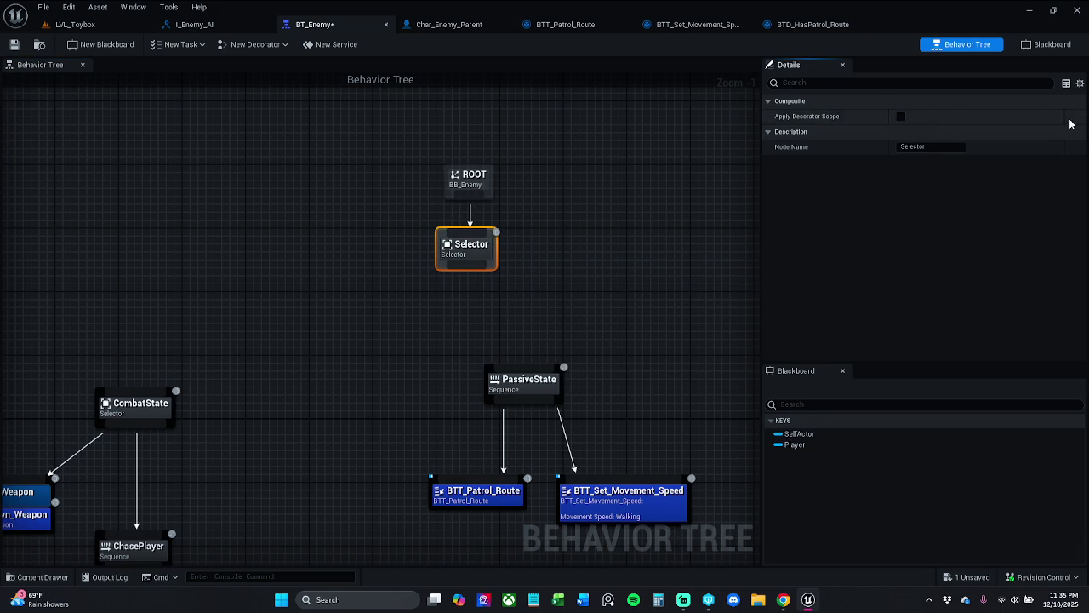
# Step: Attach the BTD_HasPatrol_Route decorator to the Selector and save BT_Enemy
pyautogui.rightClick(469, 254)
pyautogui.moveTo(554, 395)
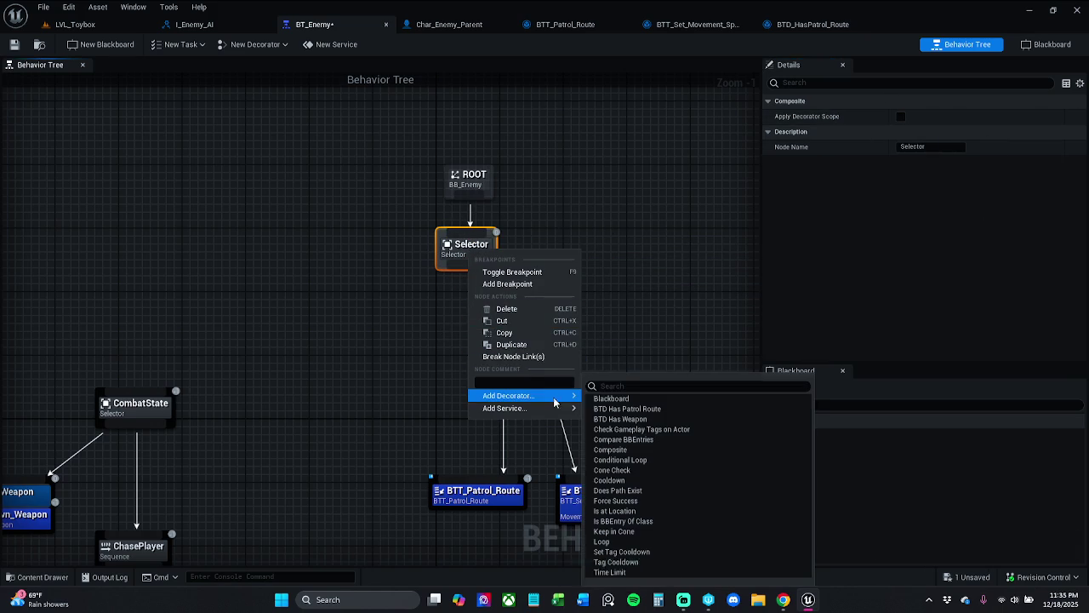
pyautogui.click(660, 409)
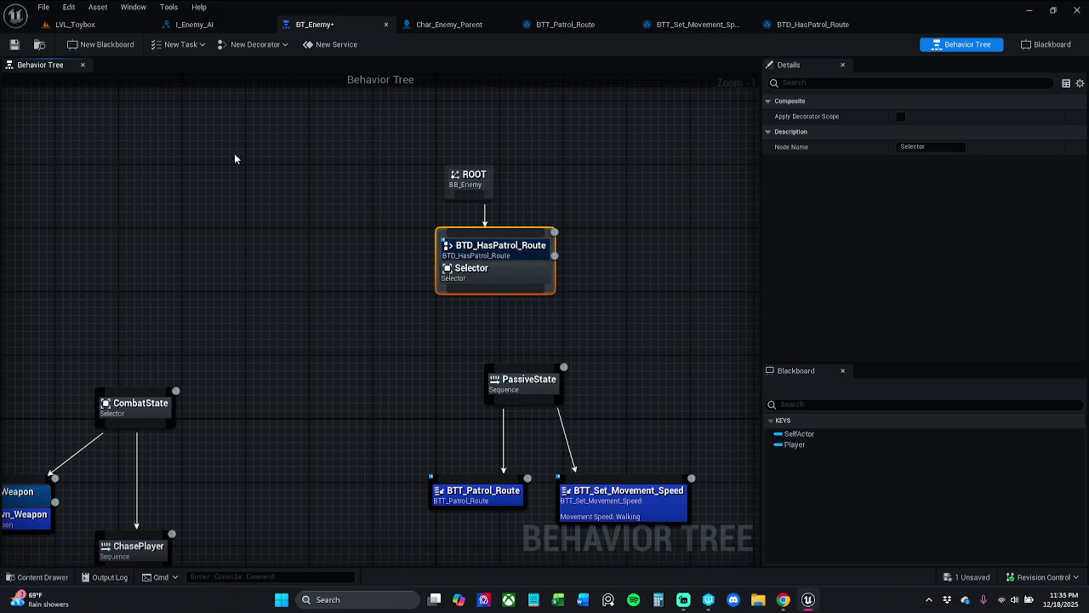
pyautogui.click(14, 45)
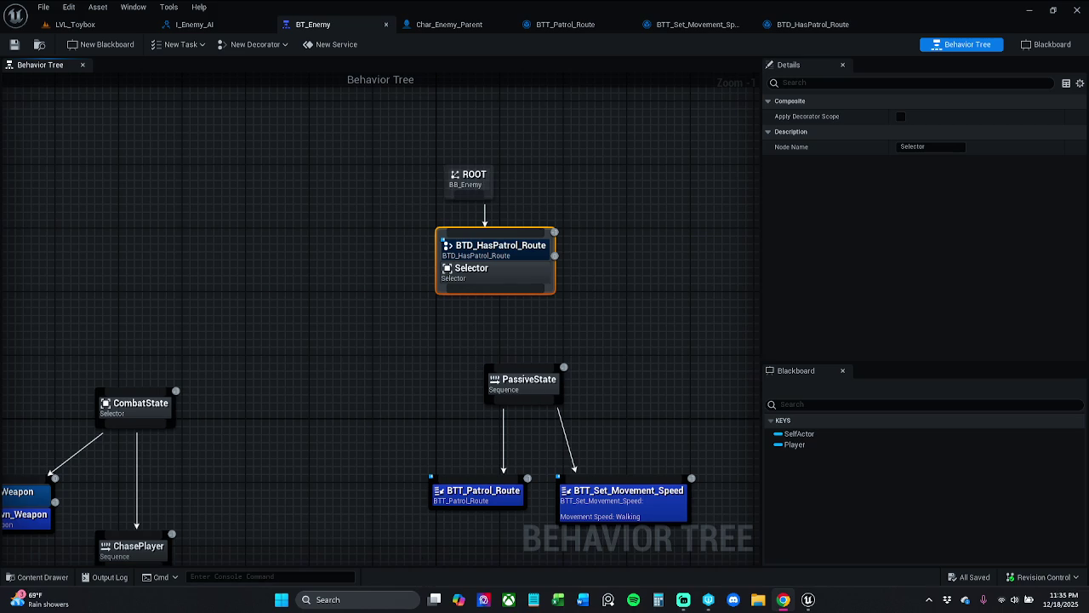
# Step: Move the PassiveState branch up-left under the Selector and connect them
pyautogui.moveTo(624, 328)
pyautogui.mouseDown()
pyautogui.moveTo(564, 289)
pyautogui.moveTo(610, 403)
pyautogui.mouseUp()
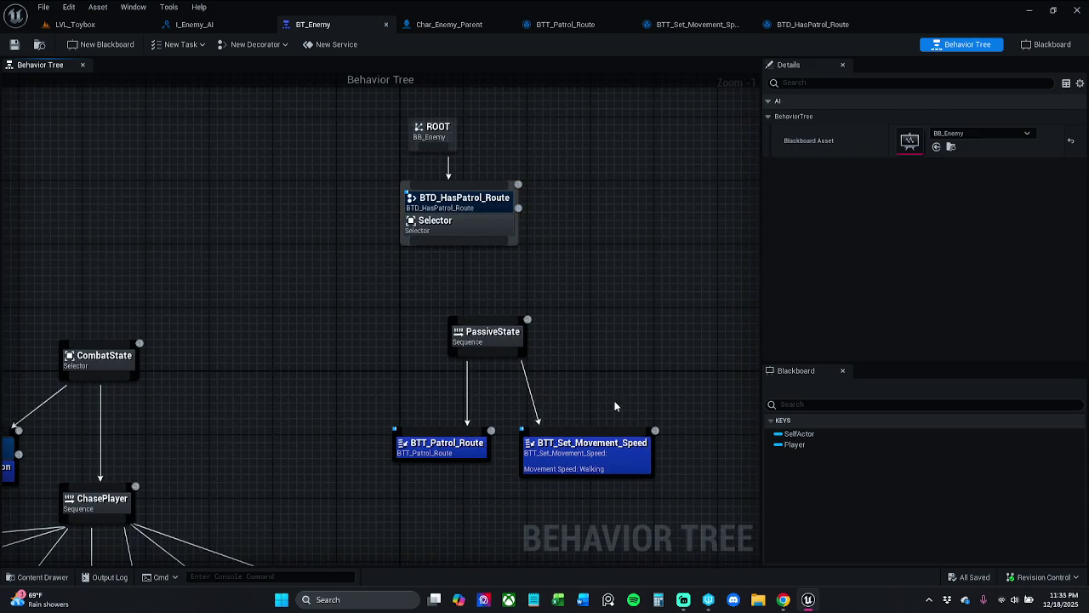
pyautogui.moveTo(749, 511); pyautogui.dragTo(354, 318)
pyautogui.moveTo(489, 334)
pyautogui.mouseDown()
pyautogui.moveTo(359, 311)
pyautogui.moveTo(357, 294)
pyautogui.mouseUp()
pyautogui.click(518, 304)
pyautogui.moveTo(440, 242); pyautogui.dragTo(353, 291)
# Step: Add a Wait task as a new child of the Selector
pyautogui.moveTo(521, 479)
pyautogui.mouseDown()
pyautogui.moveTo(281, 335)
pyautogui.moveTo(336, 296)
pyautogui.moveTo(366, 326)
pyautogui.mouseUp()
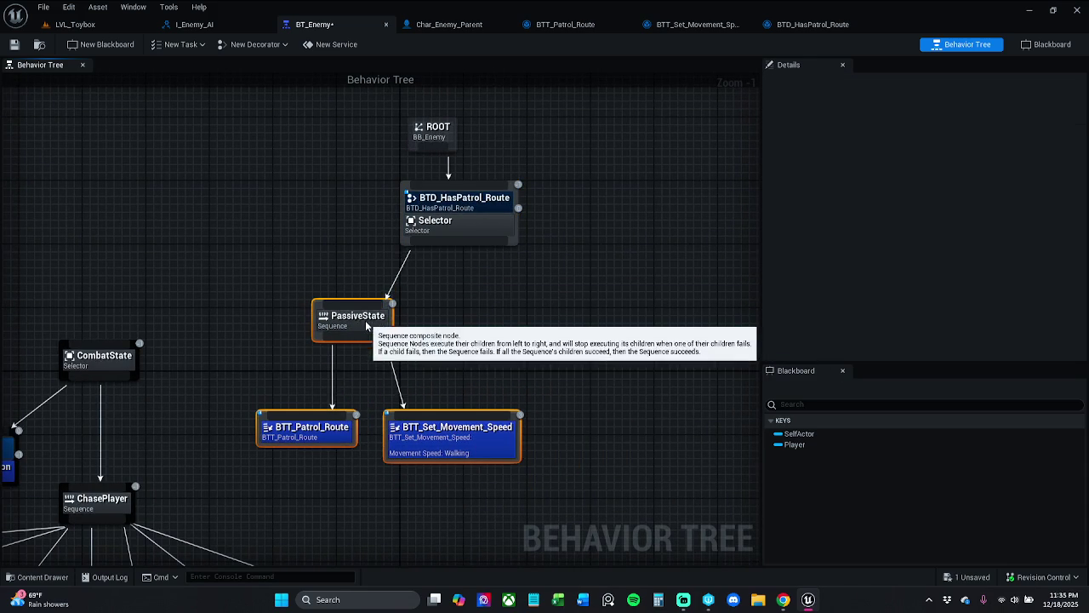
pyautogui.click(470, 279)
pyautogui.moveTo(464, 247); pyautogui.dragTo(547, 322)
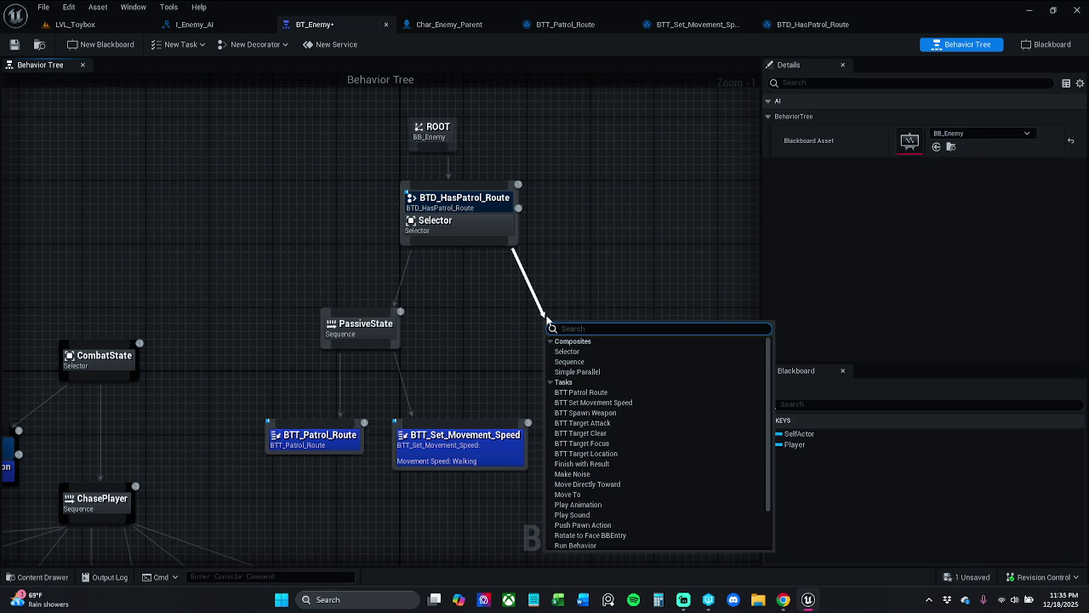
pyautogui.write('wait')
pyautogui.press('Return')
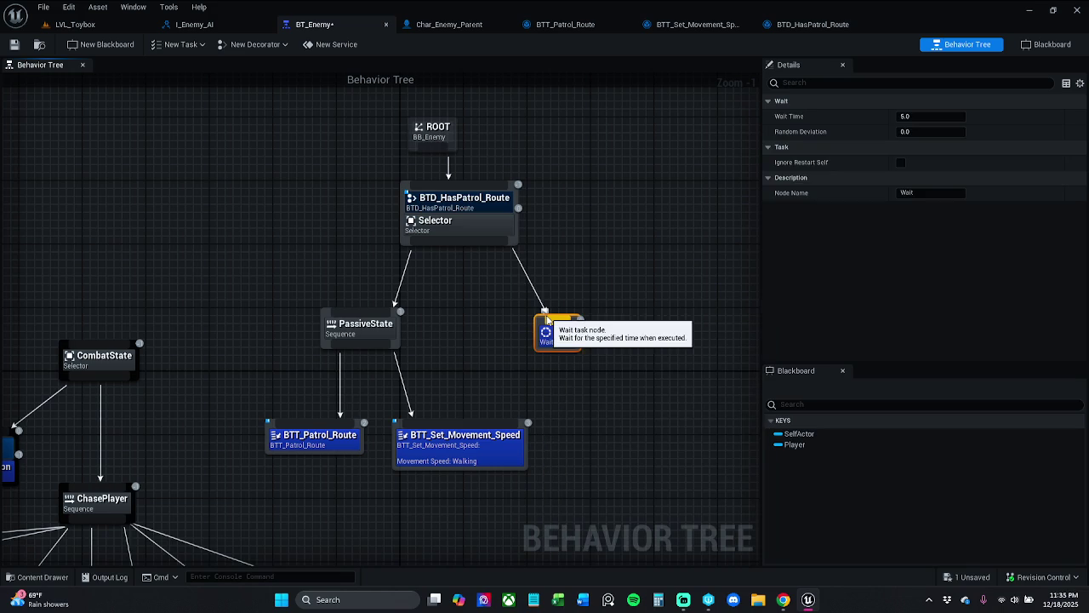
# Step: Position the Wait node, set its Wait Time to 3.0, and save
pyautogui.click(612, 329)
pyautogui.click(557, 333)
pyautogui.moveTo(557, 334); pyautogui.dragTo(549, 325)
pyautogui.click(596, 261)
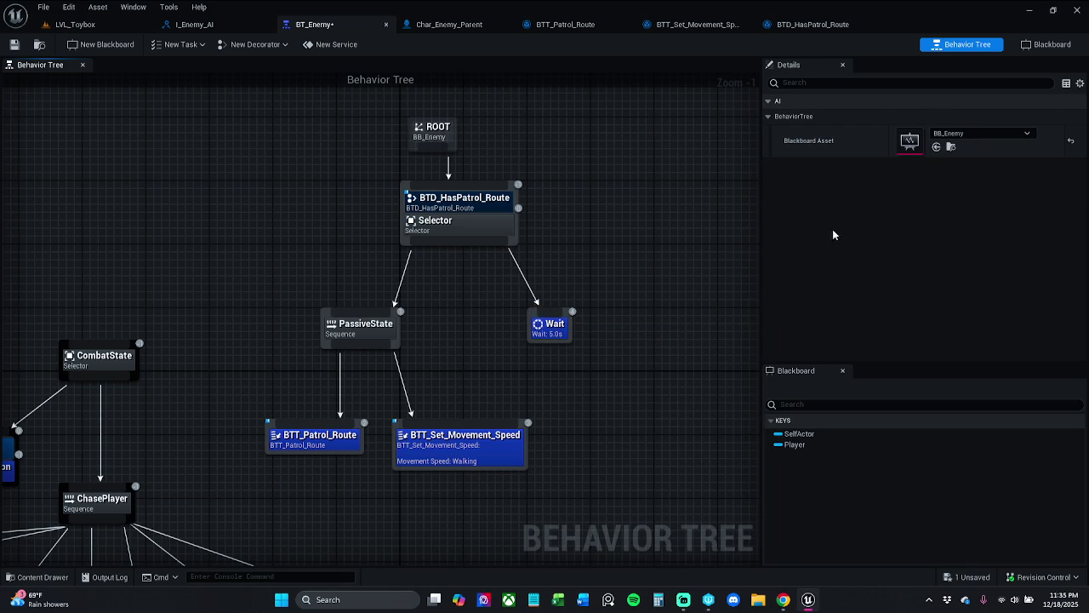
pyautogui.click(551, 326)
pyautogui.click(937, 116)
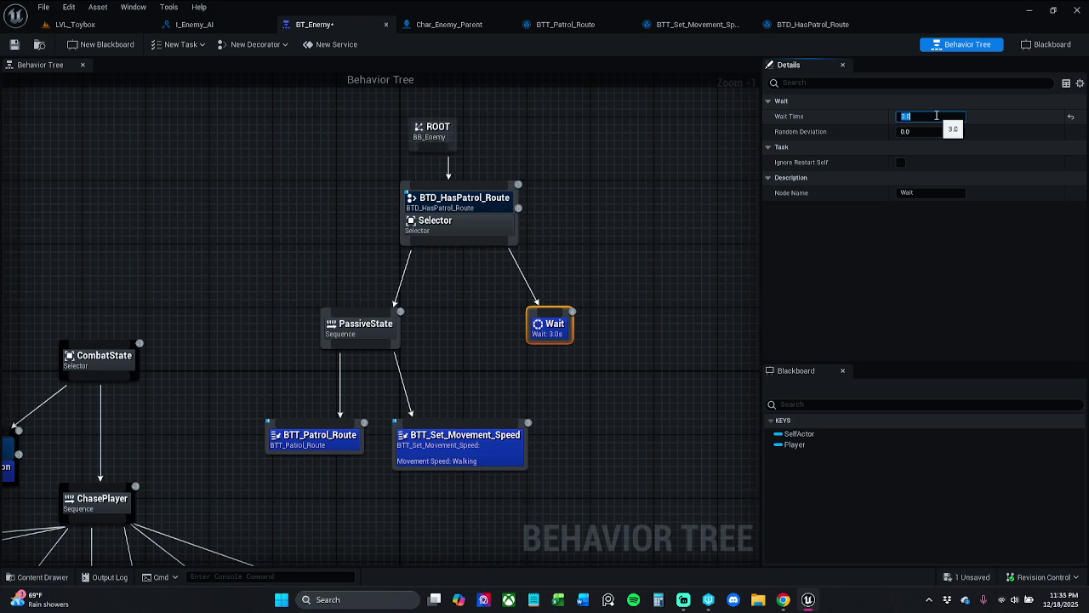
pyautogui.click(14, 49)
pyautogui.click(479, 369)
# Step: Wrap the Wait node in a comment box and save BT_Enemy
pyautogui.click(548, 328)
pyautogui.press('c')
pyautogui.click(646, 286)
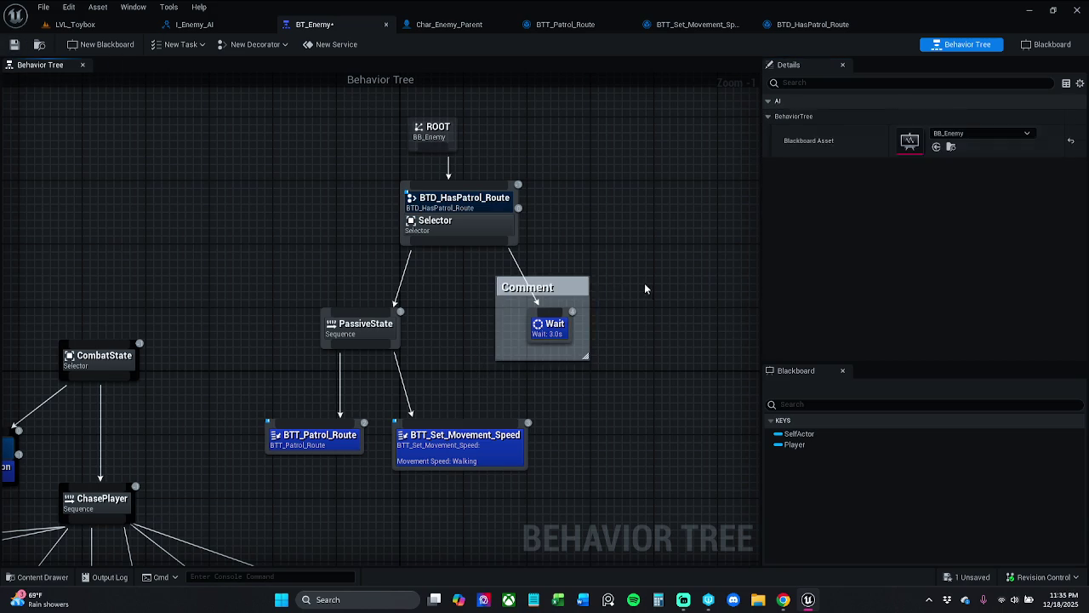
pyautogui.click(580, 285)
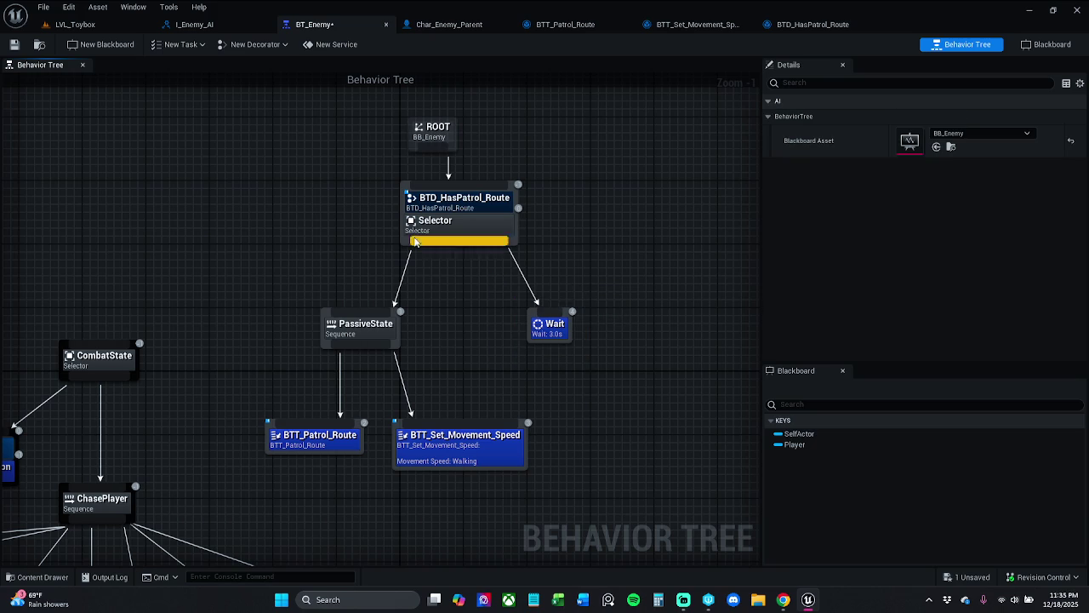
pyautogui.click(15, 44)
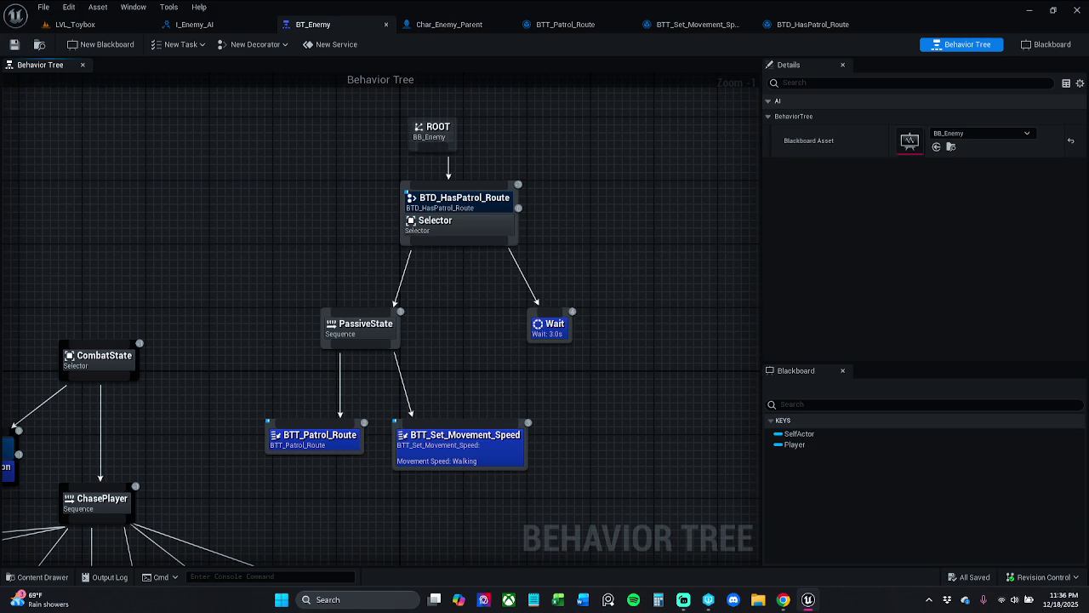
pyautogui.hotkey('alt', 'Tab')
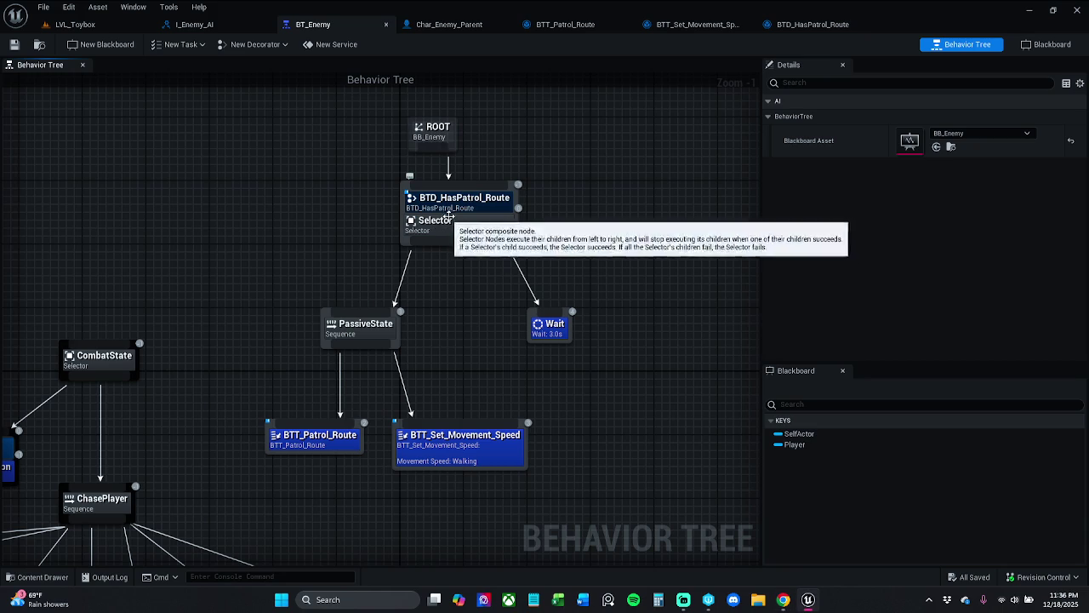
# Step: Toggle Apply Decorator Scope on PassiveState and reset it to default
pyautogui.click(356, 332)
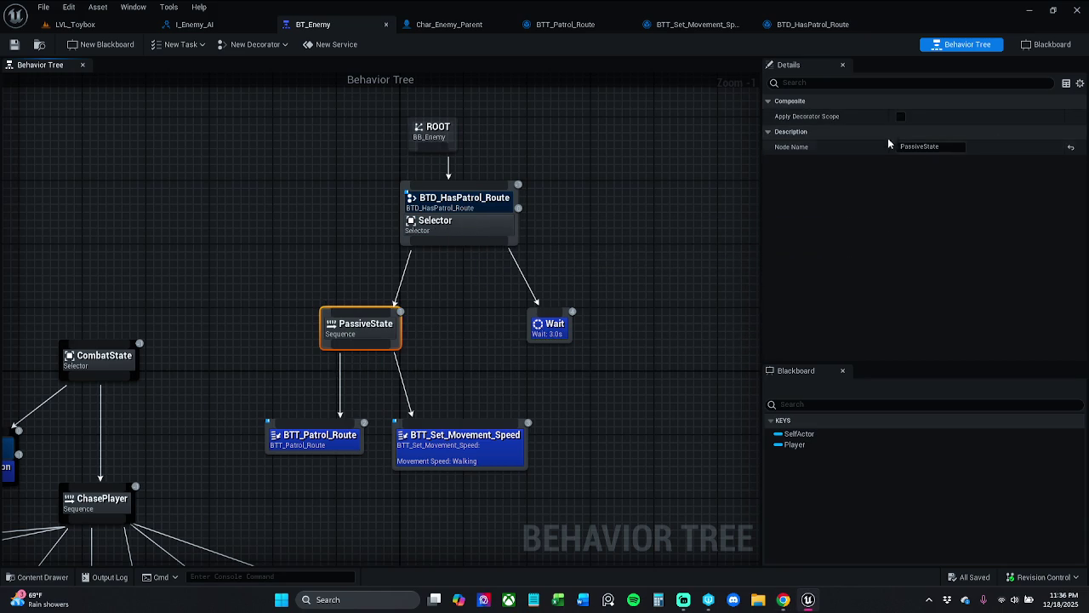
pyautogui.click(900, 116)
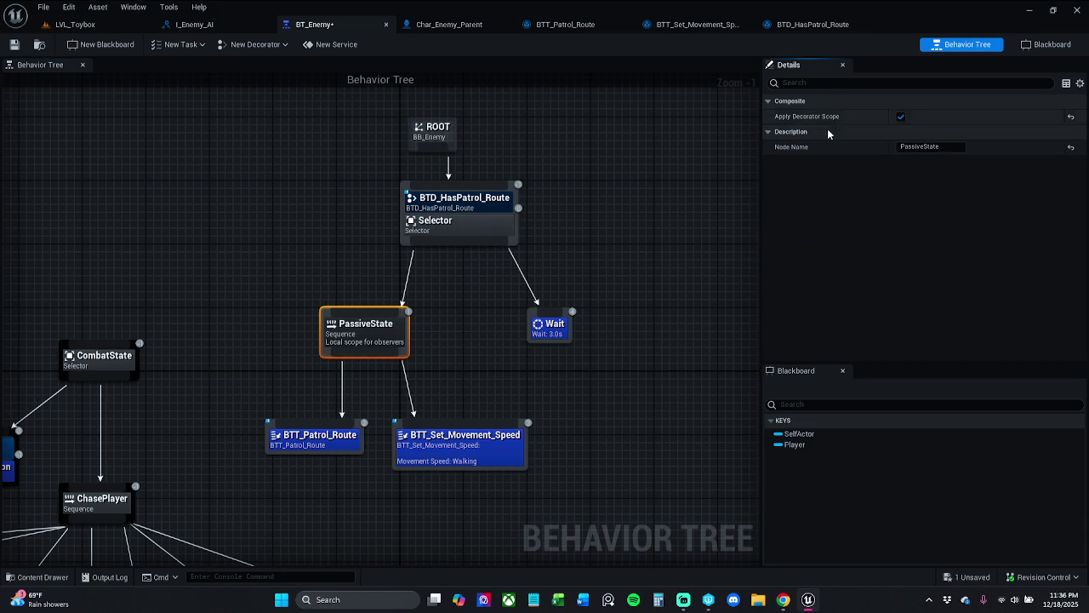
pyautogui.click(1071, 116)
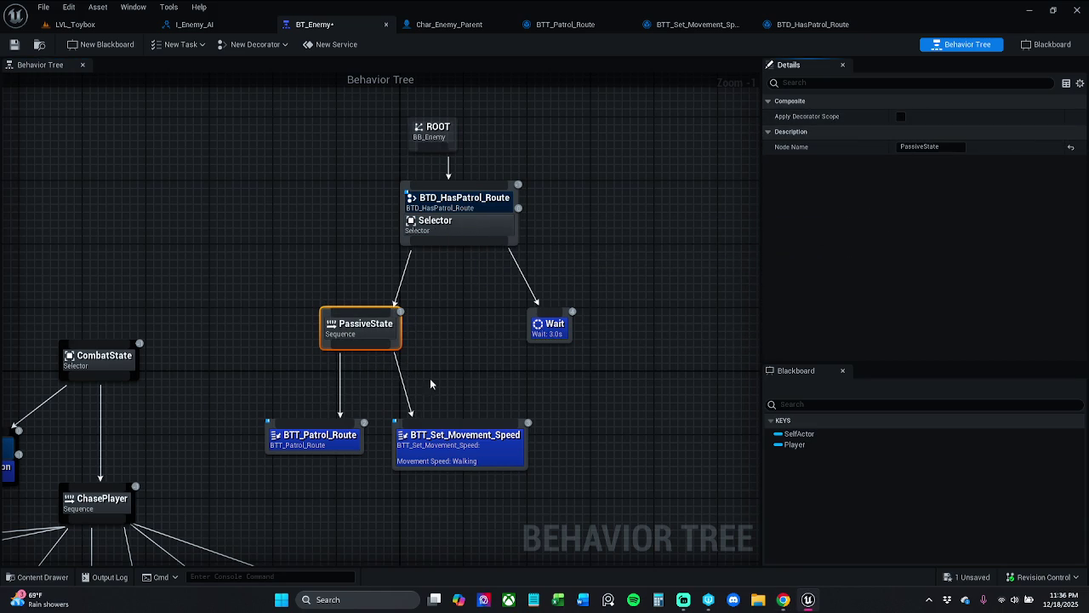
# Step: Add the BTD_HasPatrol_Route decorator to PassiveState
pyautogui.rightClick(375, 332)
pyautogui.moveTo(436, 488)
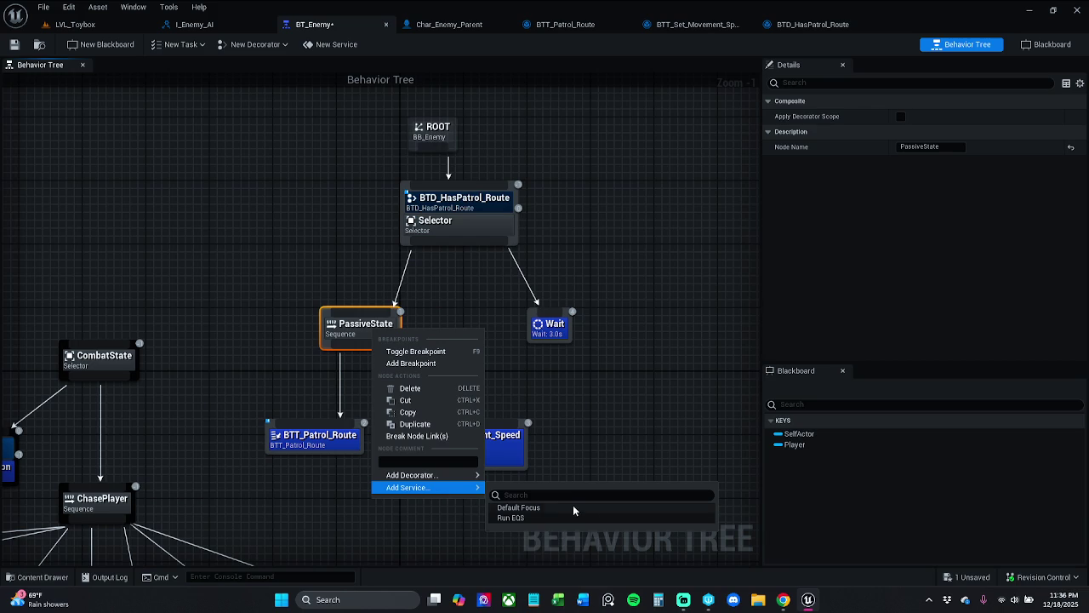
pyautogui.click(548, 468)
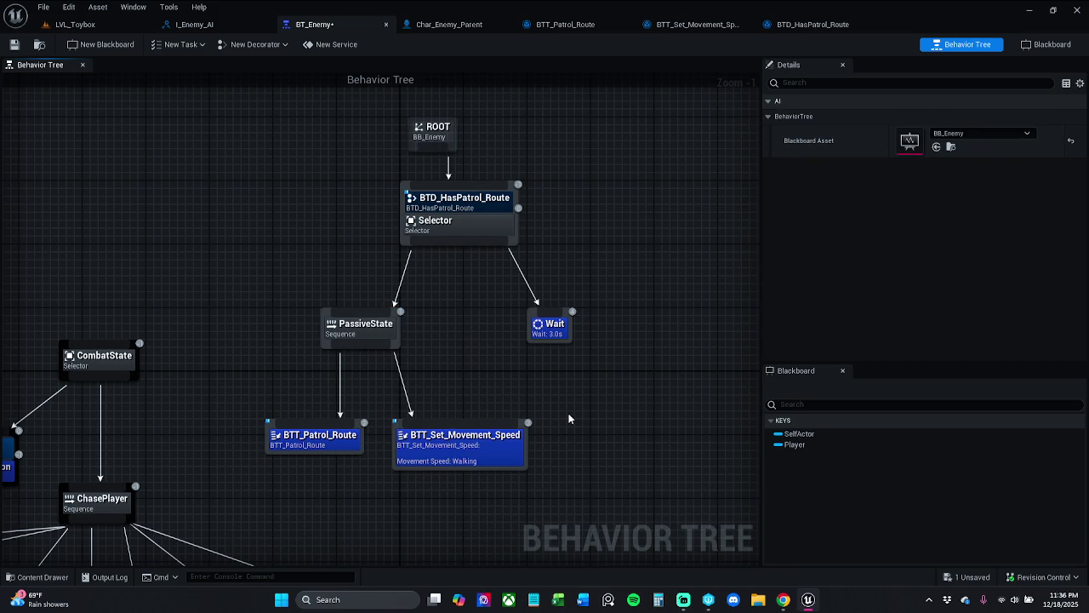
pyautogui.rightClick(377, 336)
pyautogui.moveTo(425, 478)
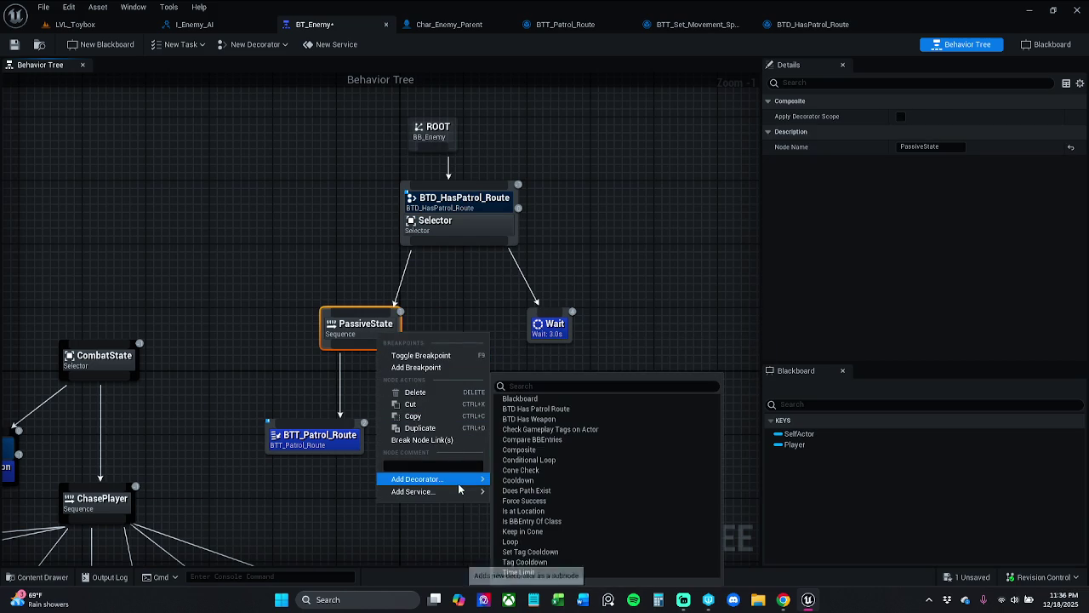
pyautogui.click(566, 408)
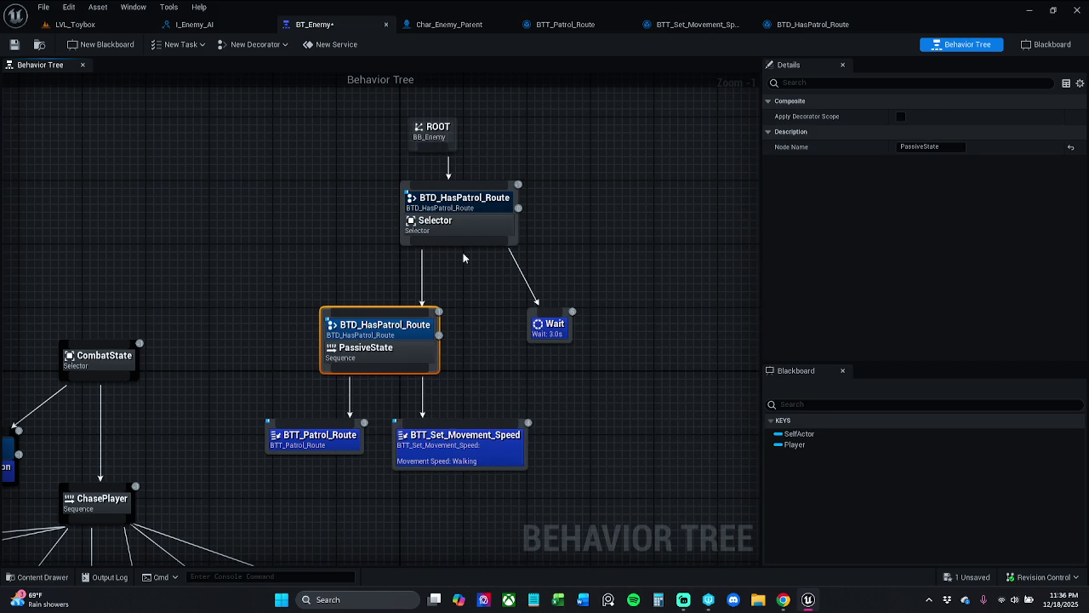
# Step: Delete the BTD_HasPatrol_Route decorator from the patrol Selector and save with Ctrl+S
pyautogui.rightClick(471, 235)
pyautogui.moveTo(536, 380)
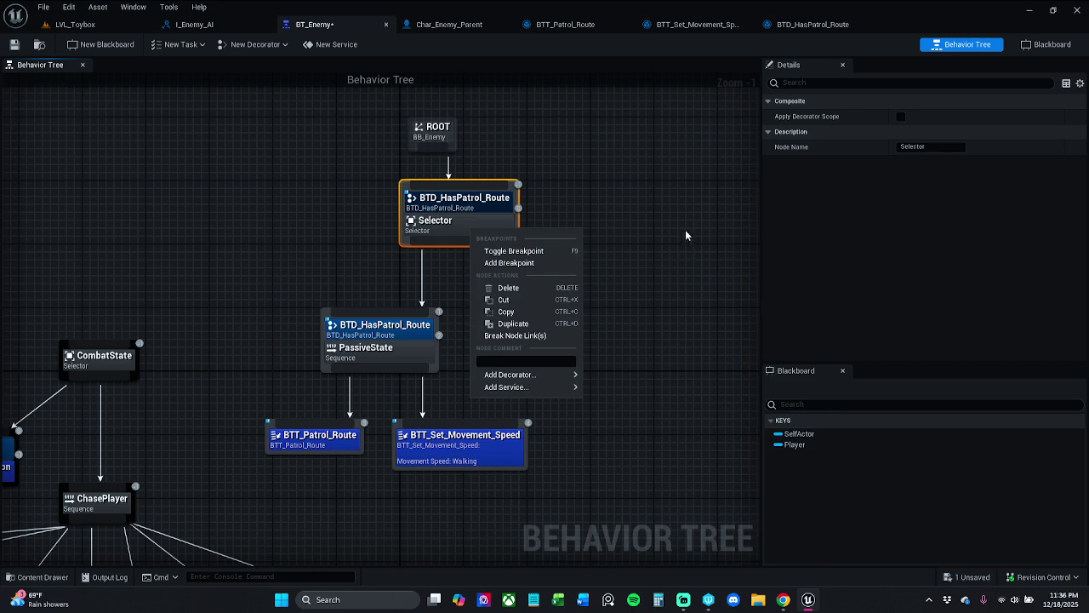
pyautogui.click(665, 212)
pyautogui.moveTo(638, 182); pyautogui.dragTo(511, 271)
pyautogui.click(477, 205)
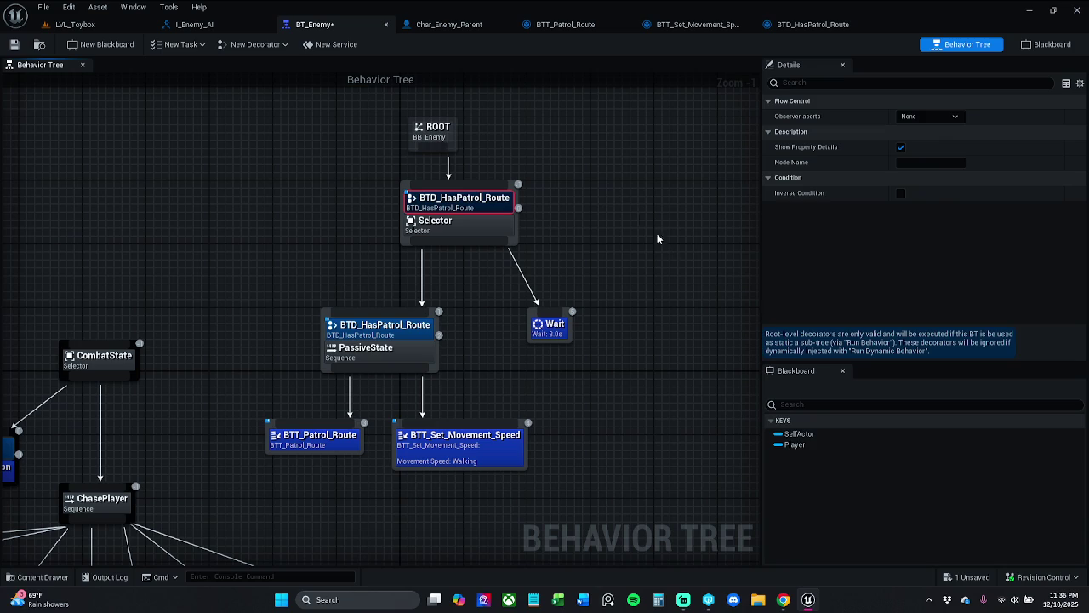
pyautogui.click(508, 228)
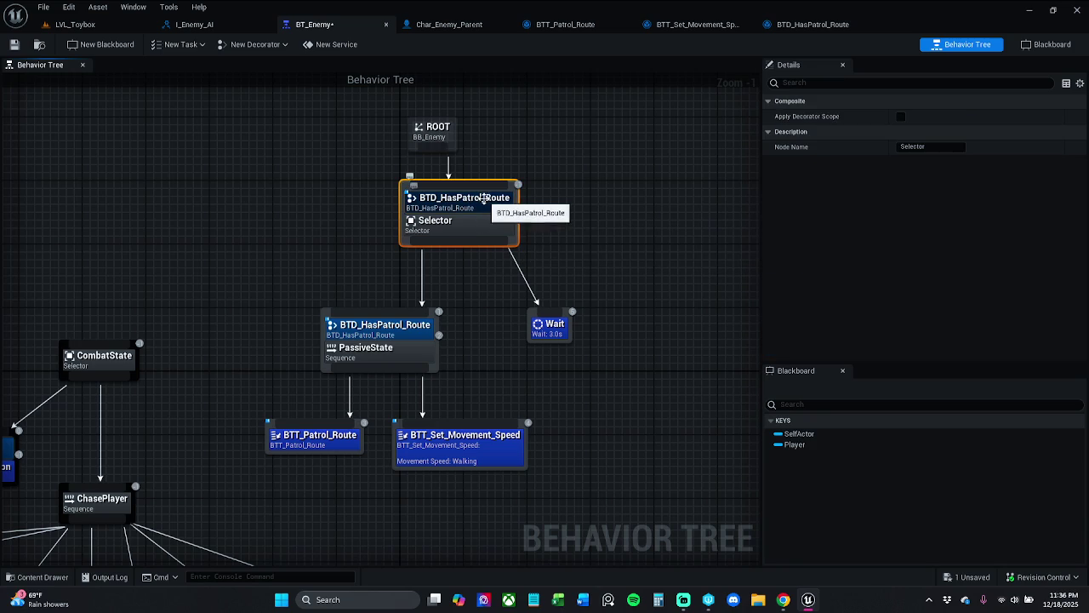
pyautogui.rightClick(487, 205)
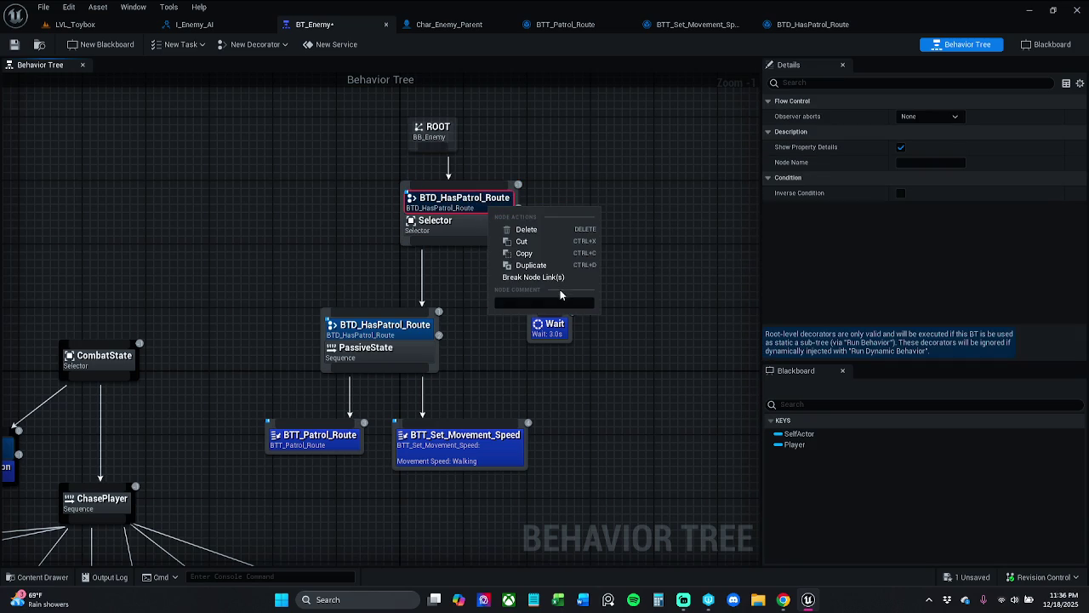
pyautogui.click(537, 232)
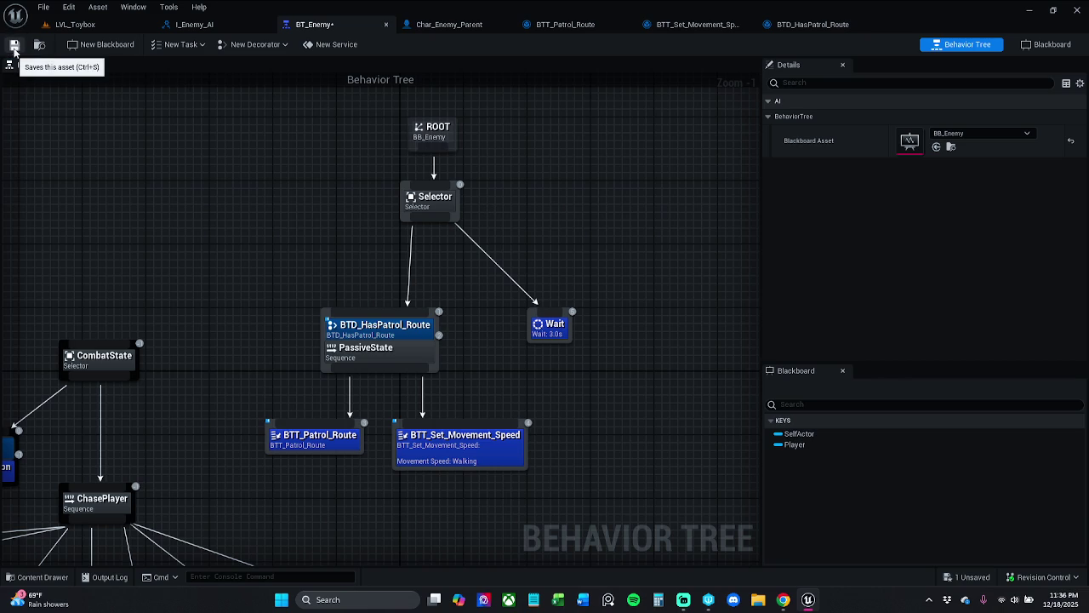
pyautogui.hotkey('ctrl', 's')
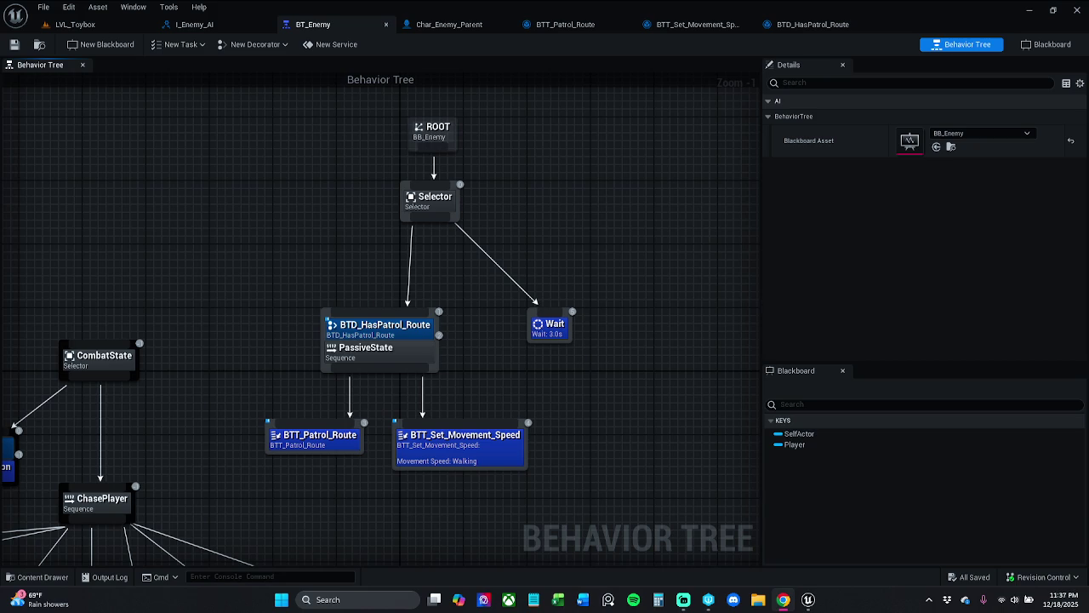
# Step: Pan the BT_Enemy graph to make room above the tree
pyautogui.moveTo(319, 273)
pyautogui.mouseDown()
pyautogui.moveTo(408, 306)
pyautogui.moveTo(526, 313)
pyautogui.mouseUp()
# Step: Move ROOT up and left, then add a Selector node directly beneath it
pyautogui.moveTo(636, 228)
pyautogui.mouseDown()
pyautogui.moveTo(456, 164)
pyautogui.moveTo(390, 189)
pyautogui.moveTo(398, 181)
pyautogui.moveTo(368, 262)
pyautogui.mouseUp()
pyautogui.click(407, 207)
pyautogui.write('sle')
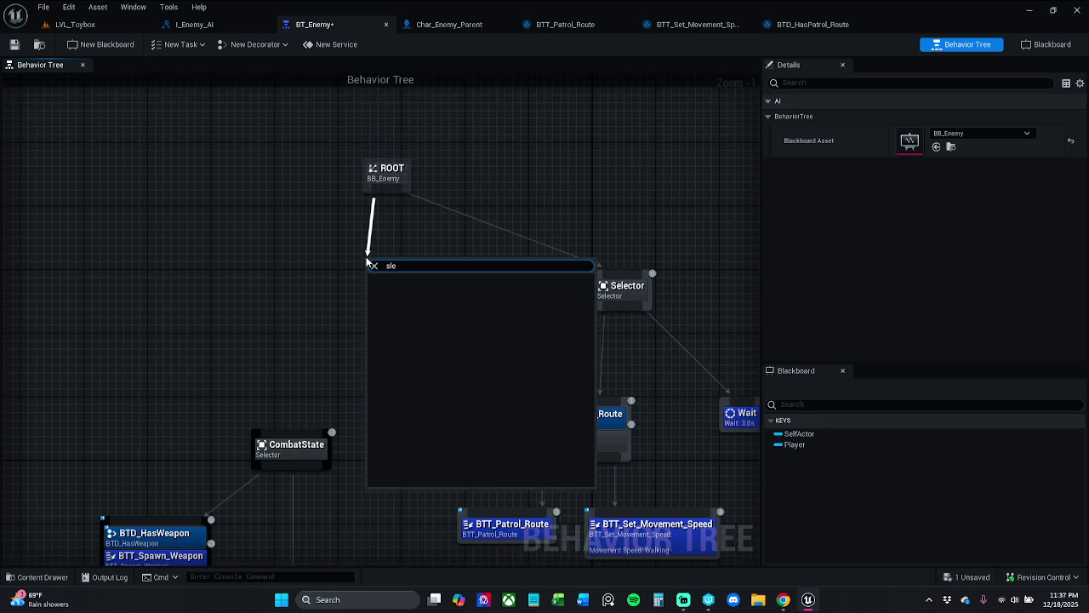
pyautogui.press('BackSpace')
pyautogui.press('BackSpace')
pyautogui.write('e')
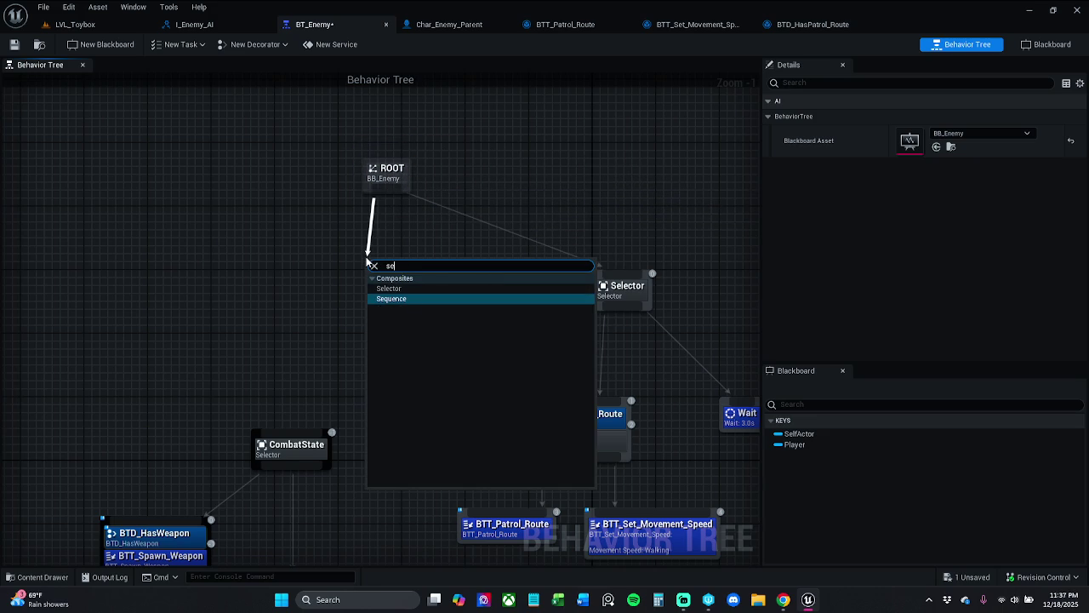
pyautogui.write('le')
pyautogui.press('Return')
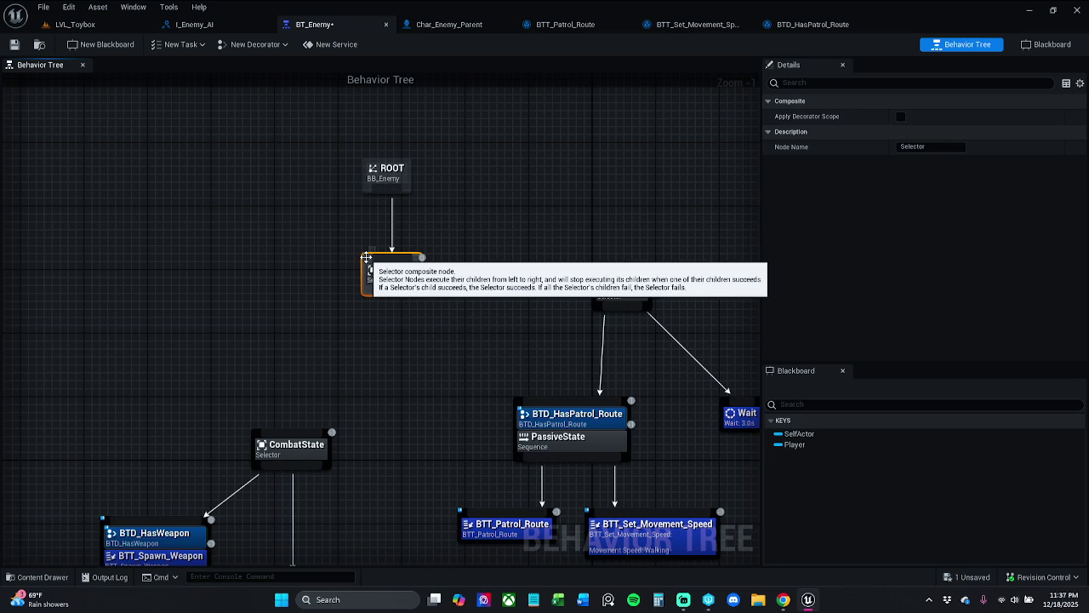
pyautogui.click(499, 234)
# Step: Wire the new Selector to CombatState and to the patrol Selector
pyautogui.moveTo(392, 292)
pyautogui.mouseDown()
pyautogui.moveTo(324, 418)
pyautogui.moveTo(299, 436)
pyautogui.mouseUp()
pyautogui.moveTo(391, 291)
pyautogui.mouseDown()
pyautogui.moveTo(621, 287)
pyautogui.moveTo(594, 316)
pyautogui.mouseUp()
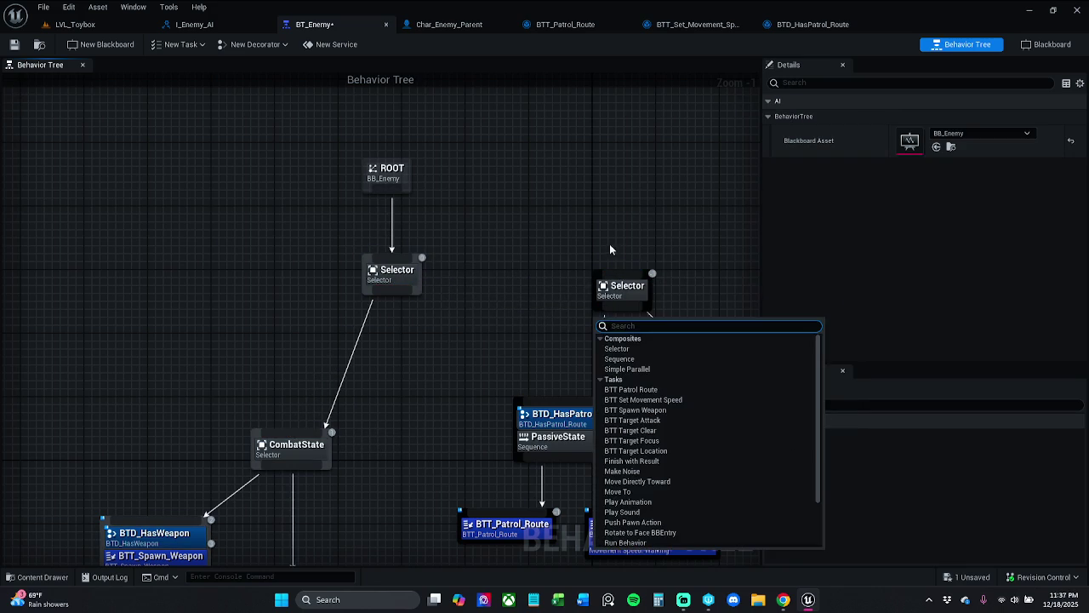
pyautogui.moveTo(621, 275)
pyautogui.mouseDown()
pyautogui.moveTo(433, 315)
pyautogui.moveTo(391, 292)
pyautogui.mouseUp()
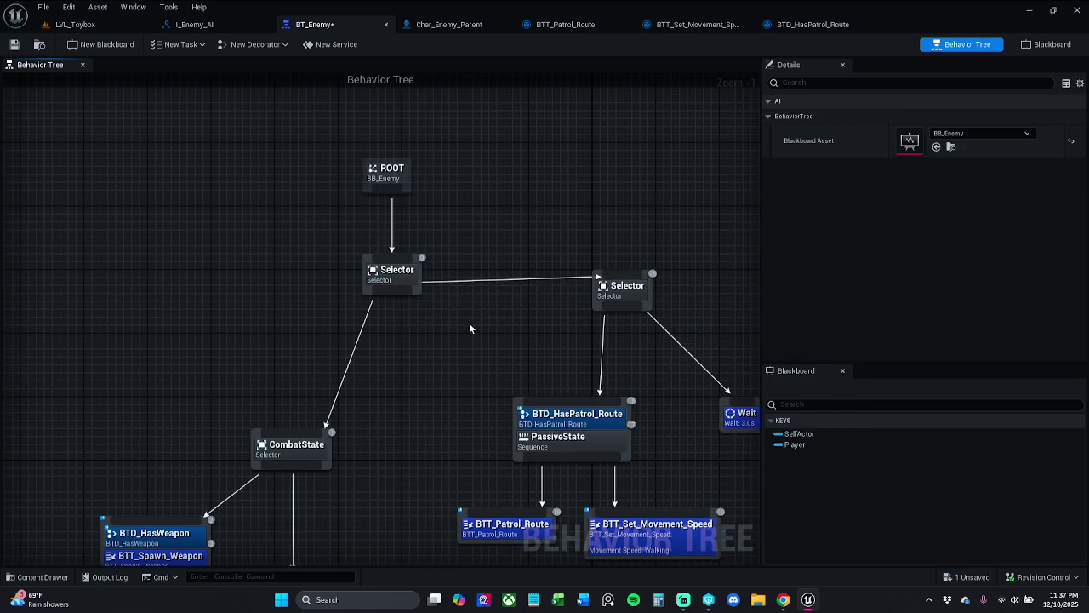
# Step: Shift the ChasePlayer subtree left and move the HasWeapon node up-left
pyautogui.scroll(-2, 469, 323)
pyautogui.scroll(-1, 432, 253)
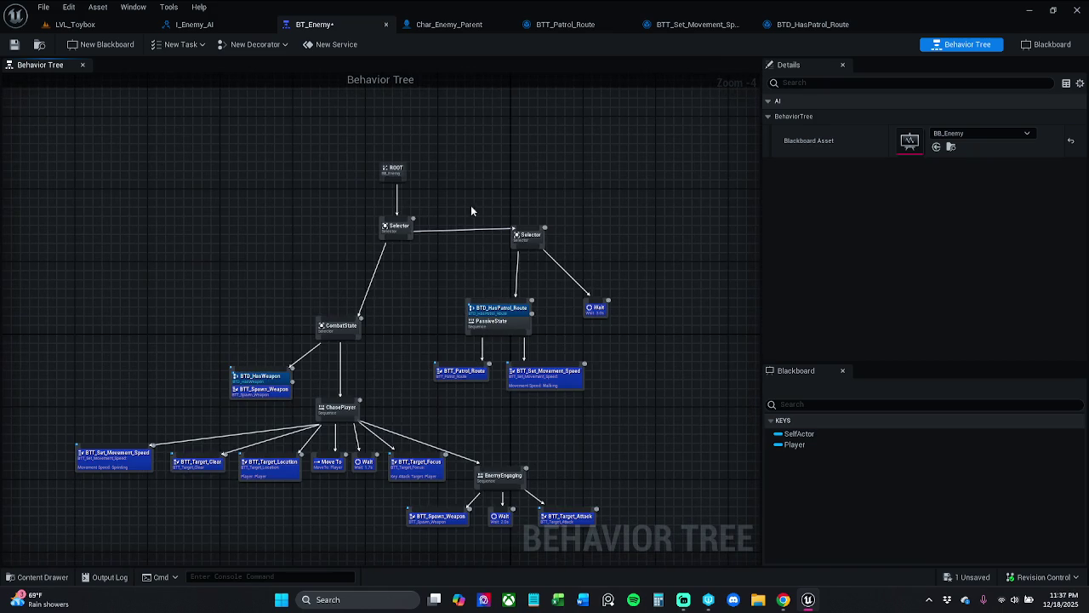
pyautogui.moveTo(486, 413); pyautogui.dragTo(480, 369)
pyautogui.moveTo(613, 504)
pyautogui.mouseDown()
pyautogui.moveTo(182, 383)
pyautogui.moveTo(85, 377)
pyautogui.moveTo(72, 365)
pyautogui.mouseUp()
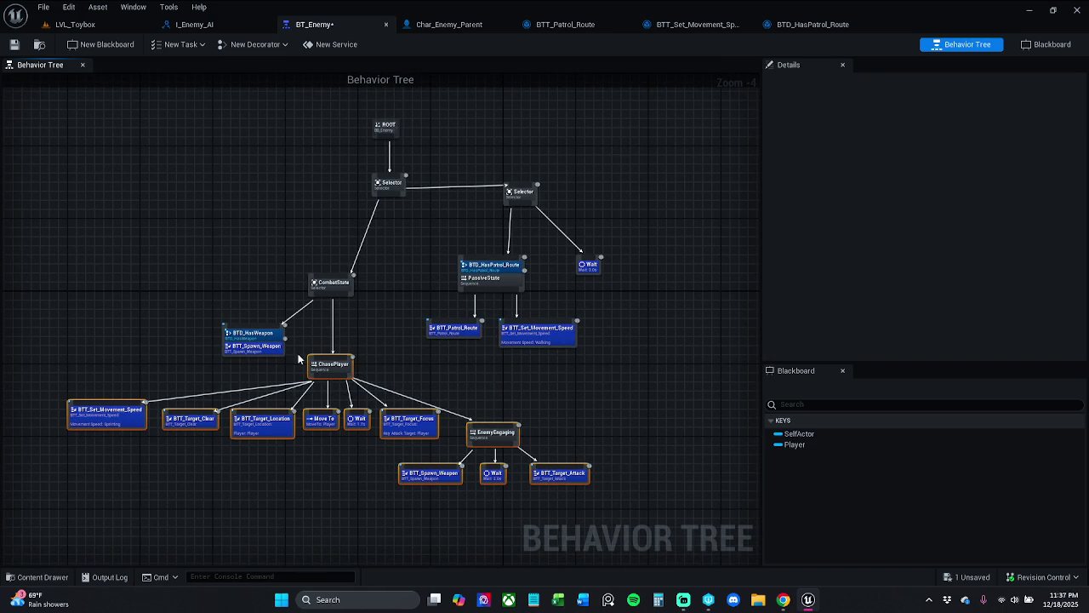
pyautogui.moveTo(341, 356); pyautogui.dragTo(317, 369)
pyautogui.click(246, 344)
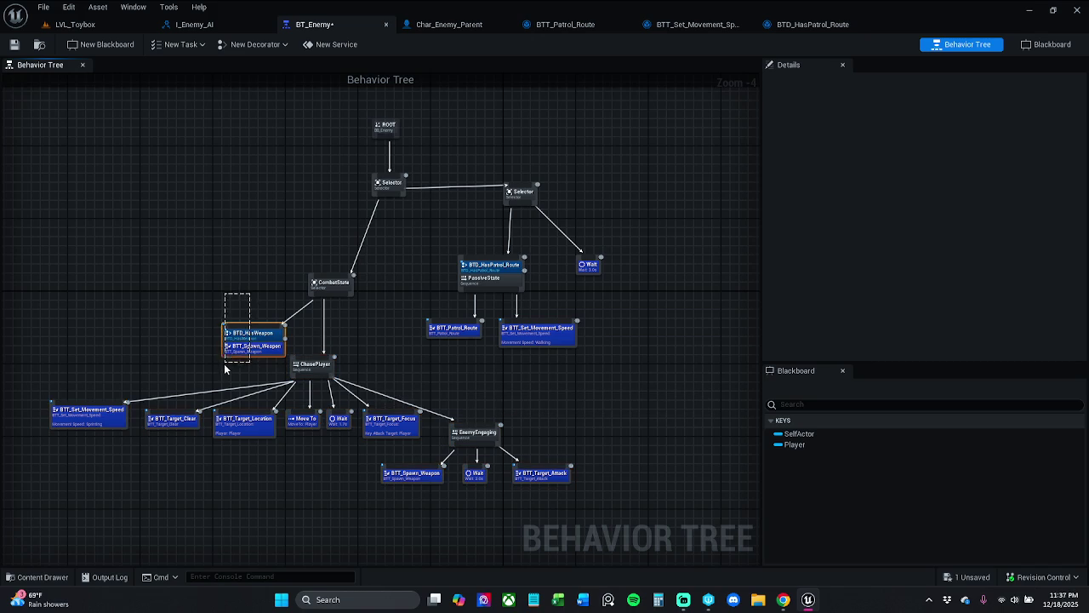
pyautogui.click(244, 335)
pyautogui.moveTo(226, 344)
pyautogui.mouseDown()
pyautogui.moveTo(218, 325)
pyautogui.moveTo(195, 332)
pyautogui.moveTo(216, 341)
pyautogui.moveTo(192, 339)
pyautogui.mouseUp()
pyautogui.click(217, 305)
# Step: Move the combat branch with CombatState left and lower the patrol Selector's subtree
pyautogui.moveTo(597, 494)
pyautogui.mouseDown()
pyautogui.moveTo(353, 475)
pyautogui.moveTo(4, 386)
pyautogui.moveTo(9, 374)
pyautogui.moveTo(114, 358)
pyautogui.mouseUp()
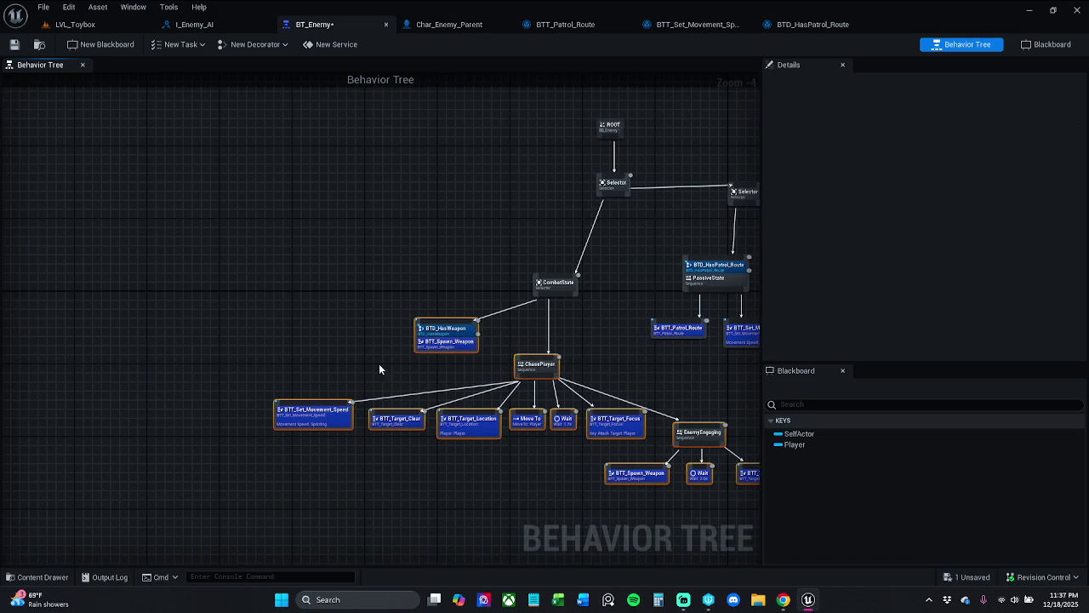
pyautogui.moveTo(224, 384); pyautogui.dragTo(188, 413)
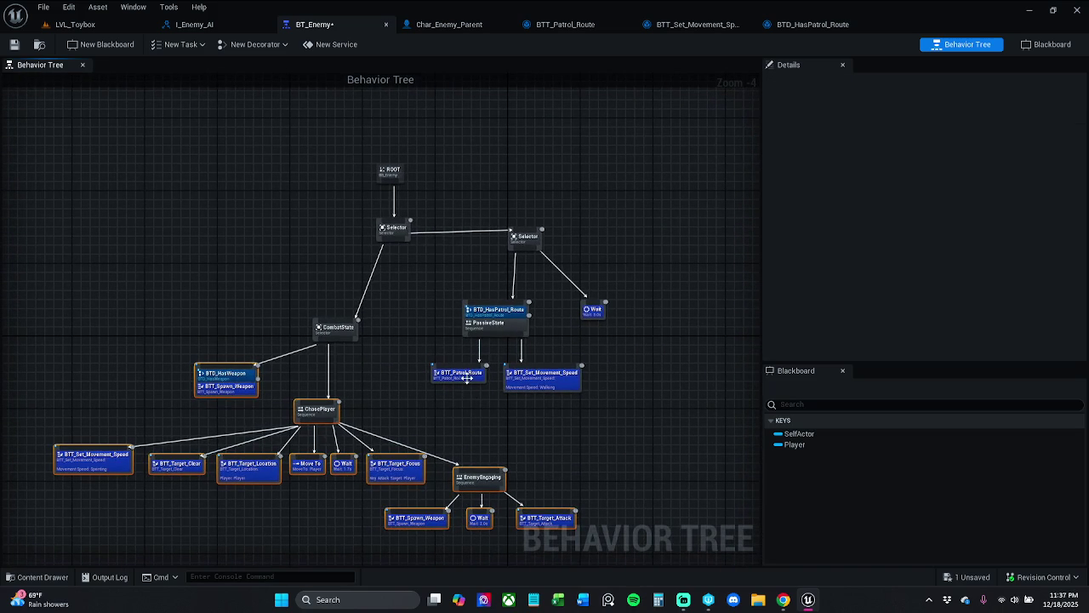
pyautogui.keyDown('ctrl'); pyautogui.click(330, 333); pyautogui.keyUp('ctrl')
pyautogui.moveTo(331, 334)
pyautogui.mouseDown()
pyautogui.moveTo(219, 308)
pyautogui.moveTo(218, 337)
pyautogui.mouseUp()
pyautogui.click(426, 307)
pyautogui.moveTo(467, 212); pyautogui.dragTo(616, 430)
pyautogui.moveTo(526, 241)
pyautogui.mouseDown()
pyautogui.moveTo(510, 287)
pyautogui.moveTo(528, 306)
pyautogui.mouseUp()
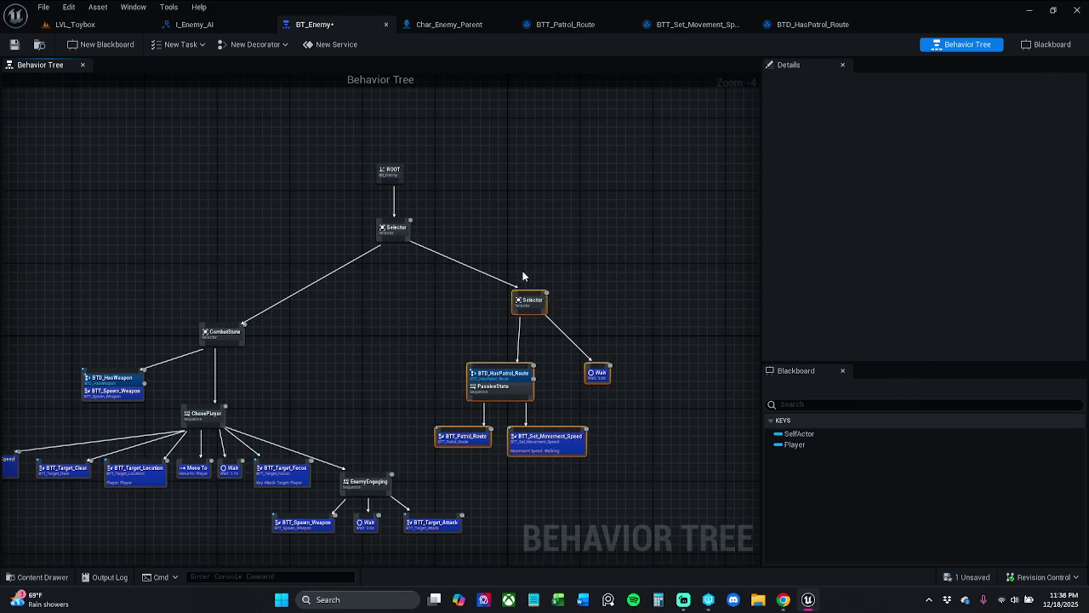
pyautogui.click(152, 299)
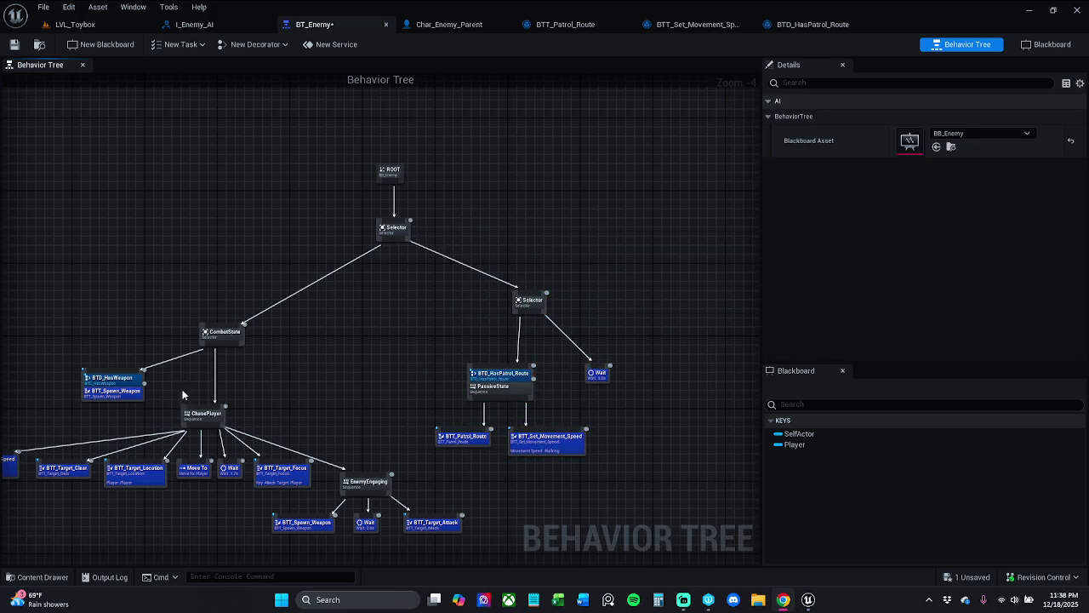
# Step: Reposition the ChasePlayer subtree, centre the tree, and save BT_Enemy
pyautogui.moveTo(406, 377); pyautogui.dragTo(419, 352)
pyautogui.moveTo(495, 543)
pyautogui.mouseDown()
pyautogui.moveTo(17, 447)
pyautogui.moveTo(90, 389)
pyautogui.moveTo(286, 474)
pyautogui.mouseUp()
pyautogui.press('Home')
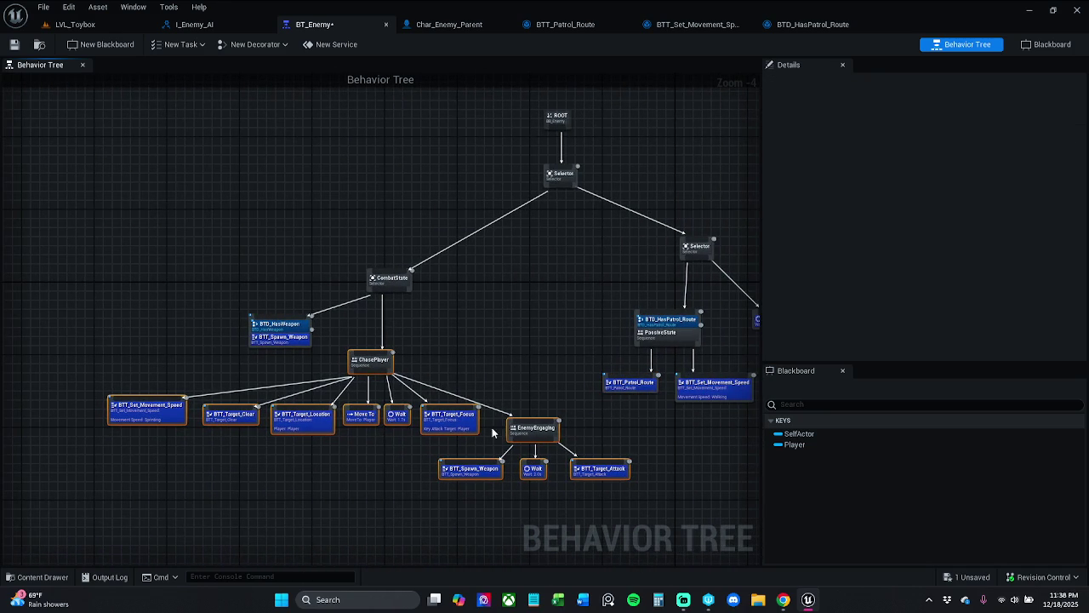
pyautogui.moveTo(525, 430)
pyautogui.mouseDown()
pyautogui.moveTo(511, 444)
pyautogui.moveTo(475, 443)
pyautogui.mouseUp()
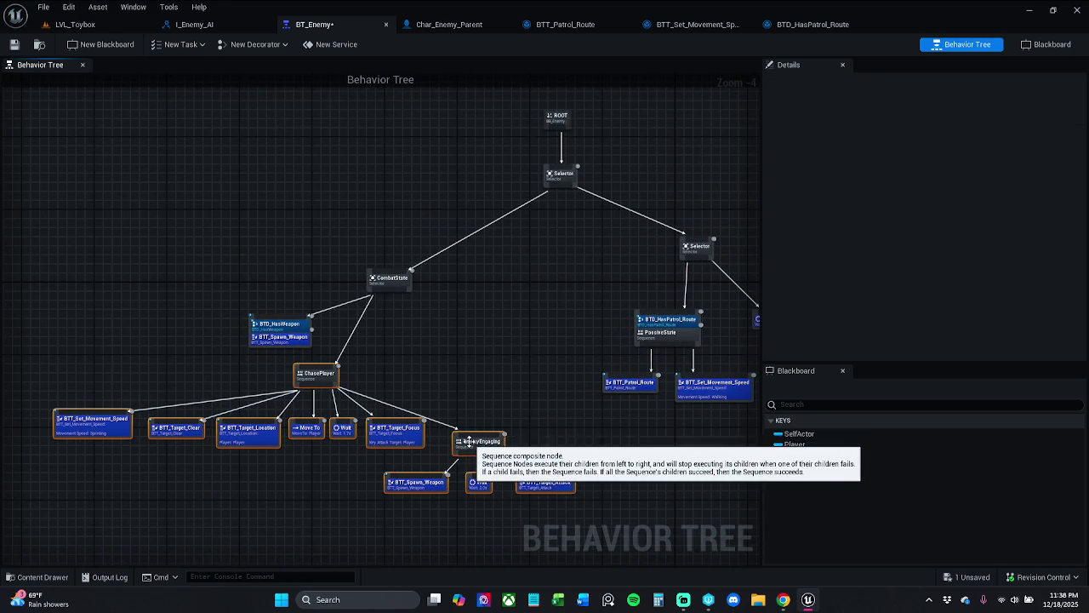
pyautogui.moveTo(328, 380); pyautogui.dragTo(338, 384)
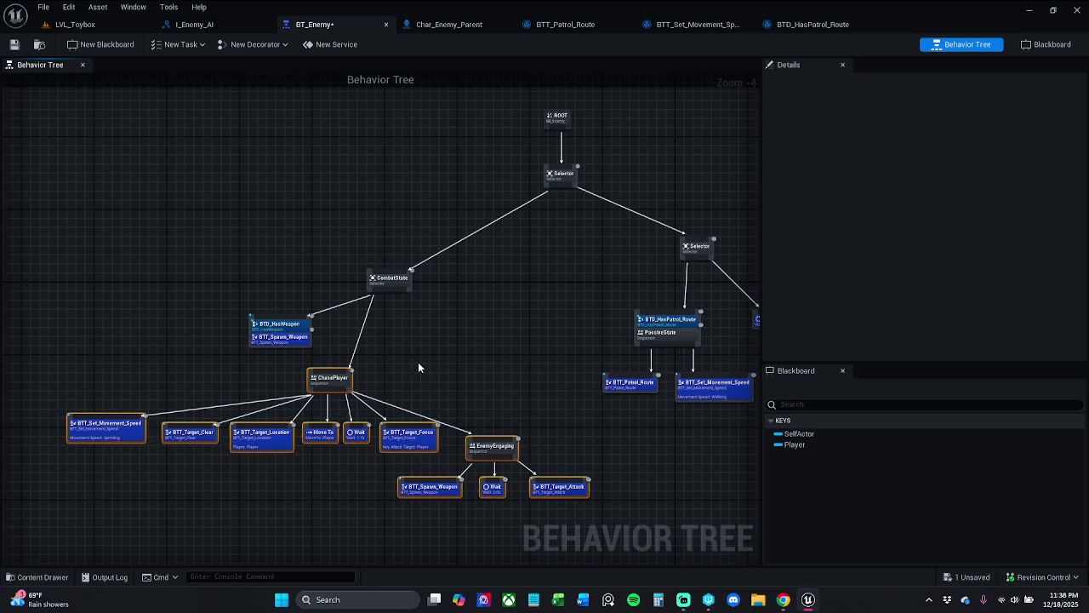
pyautogui.click(418, 364)
pyautogui.moveTo(471, 419); pyautogui.dragTo(380, 433)
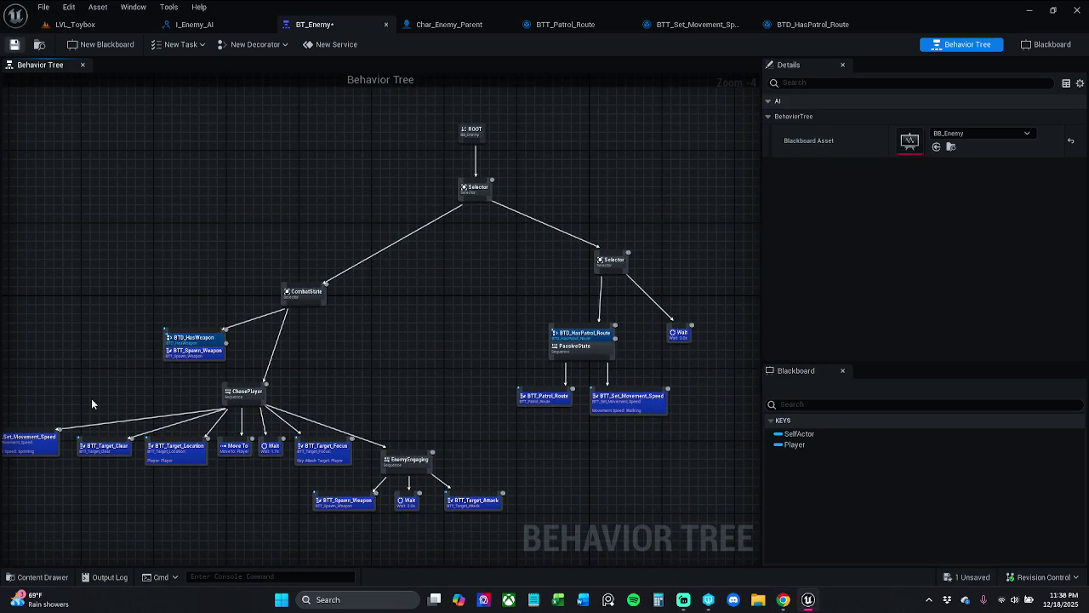
pyautogui.hotkey('ctrl', 's')
pyautogui.moveTo(421, 408)
pyautogui.mouseDown()
pyautogui.moveTo(468, 377)
pyautogui.moveTo(469, 360)
pyautogui.mouseUp()
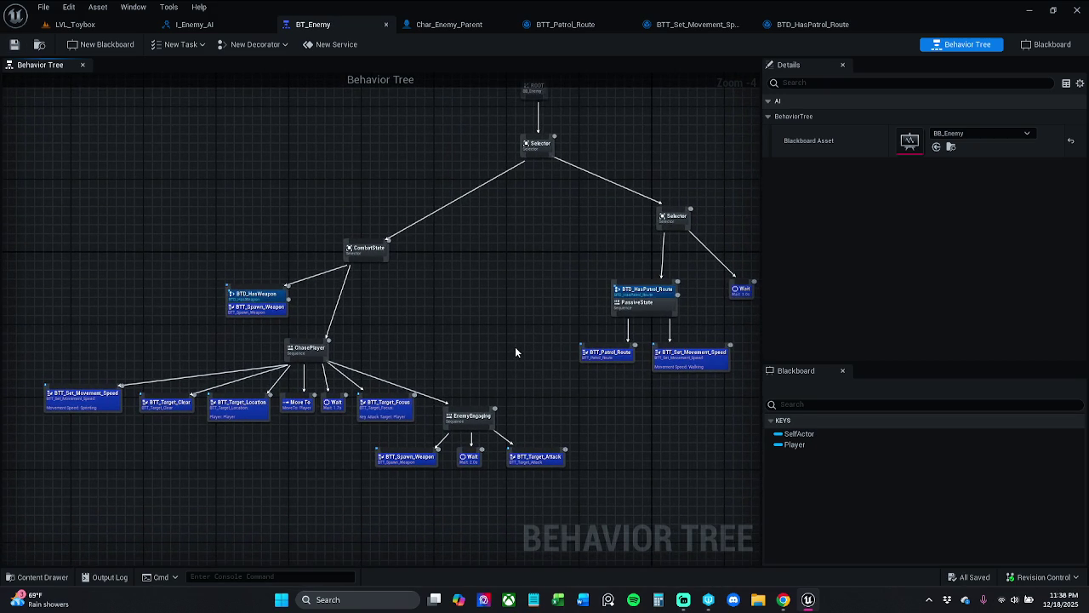
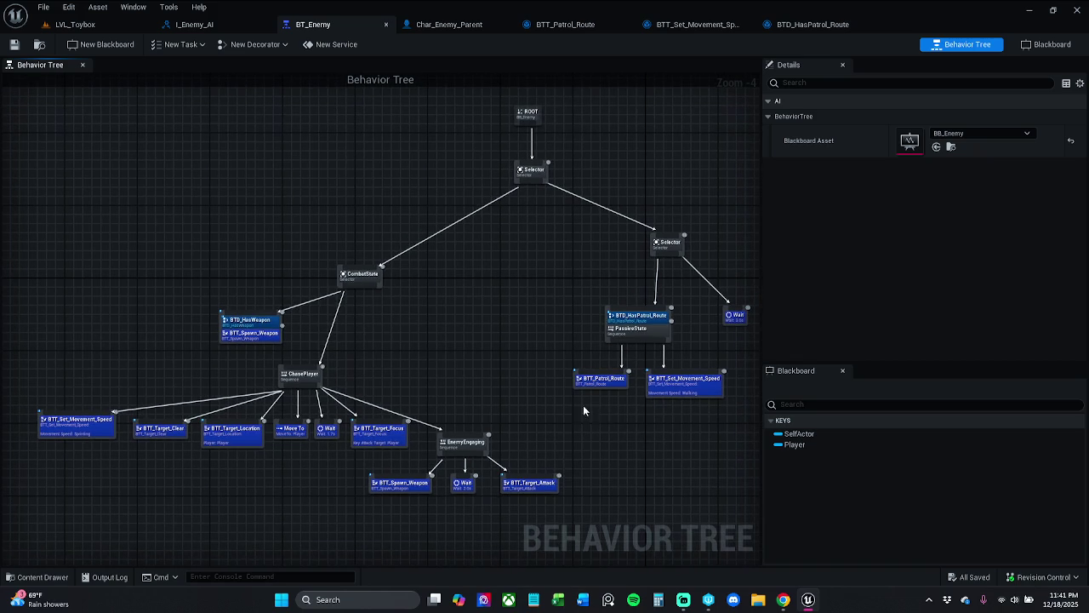
# Step: Move the CombatState branch of BT_Enemy right and up into a tidier position
pyautogui.moveTo(66, 245)
pyautogui.mouseDown()
pyautogui.moveTo(173, 400)
pyautogui.moveTo(446, 569)
pyautogui.moveTo(543, 485)
pyautogui.moveTo(402, 309)
pyautogui.mouseUp()
pyautogui.moveTo(374, 206)
pyautogui.mouseDown()
pyautogui.moveTo(400, 166)
pyautogui.moveTo(446, 179)
pyautogui.mouseUp()
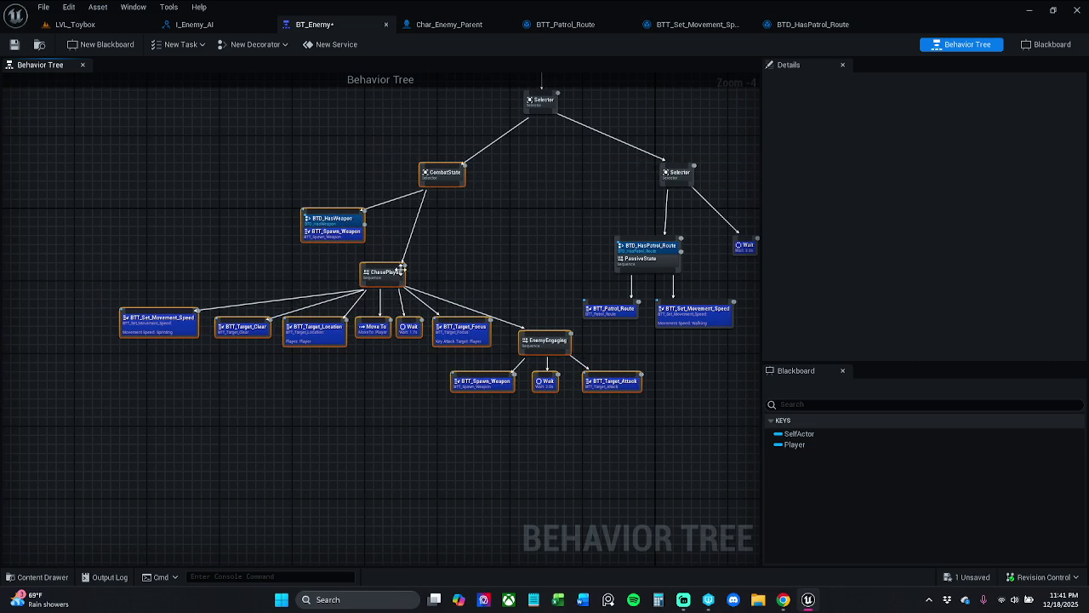
pyautogui.moveTo(403, 272); pyautogui.dragTo(467, 272)
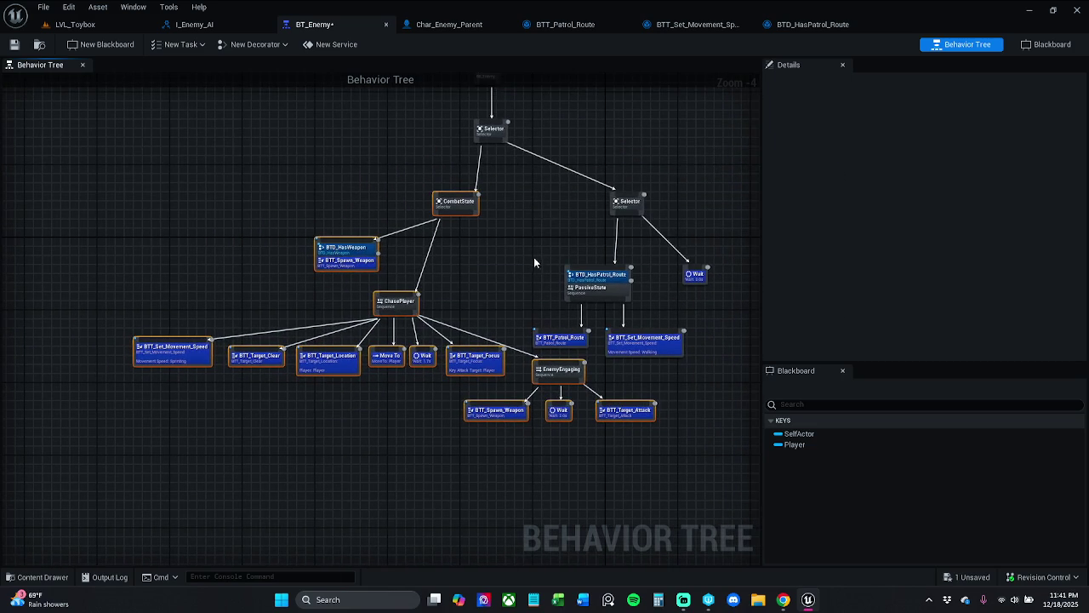
# Step: Move the patrol Selector branch up and left, then save BT_Enemy
pyautogui.moveTo(547, 167); pyautogui.dragTo(745, 336)
pyautogui.moveTo(648, 351)
pyautogui.mouseDown()
pyautogui.moveTo(611, 345)
pyautogui.moveTo(591, 318)
pyautogui.mouseUp()
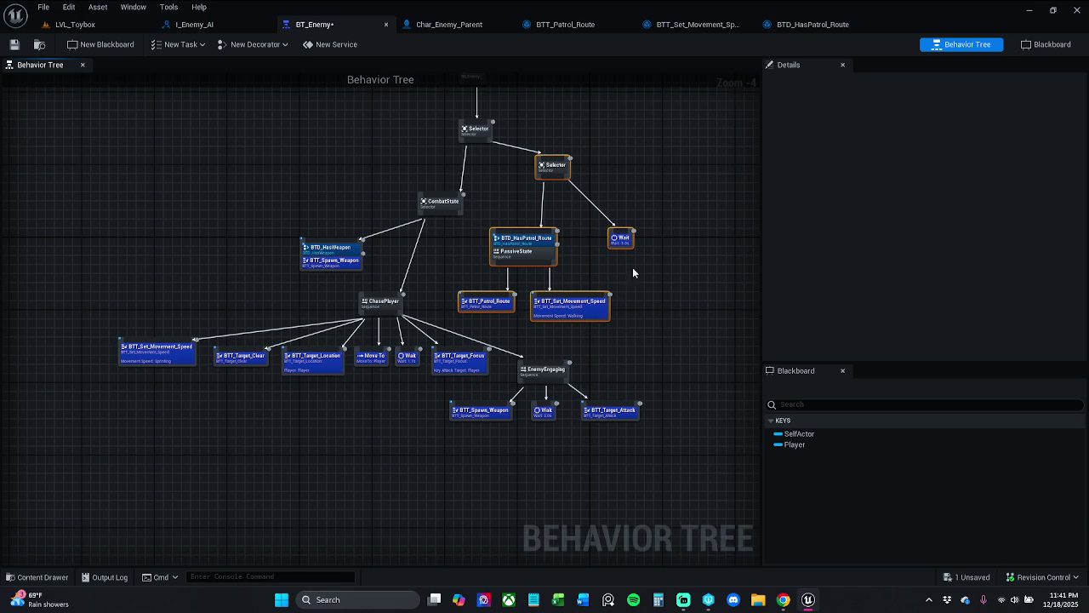
pyautogui.click(652, 177)
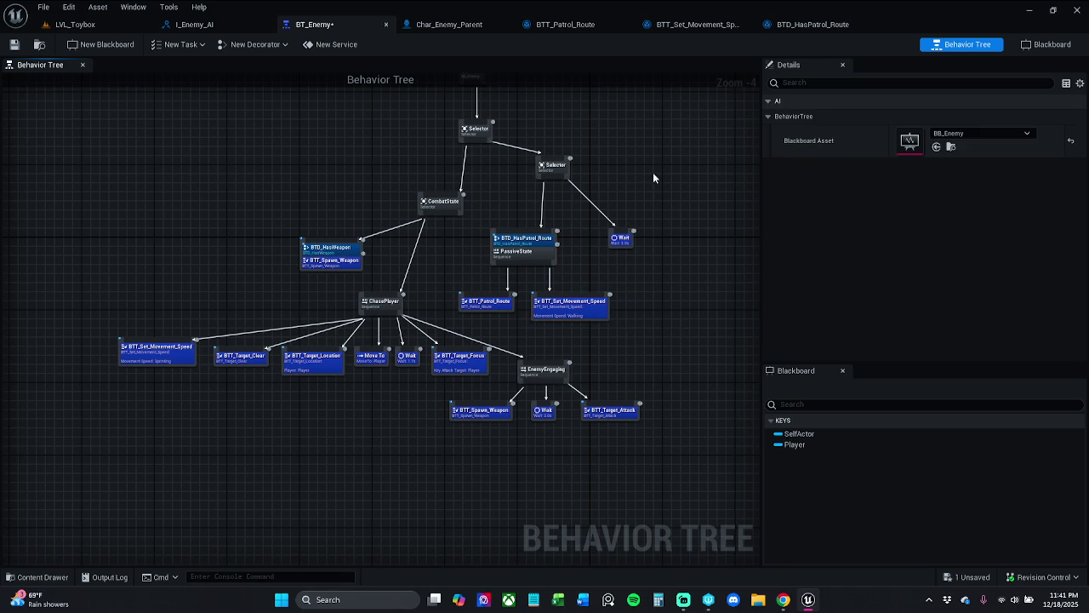
pyautogui.click(15, 46)
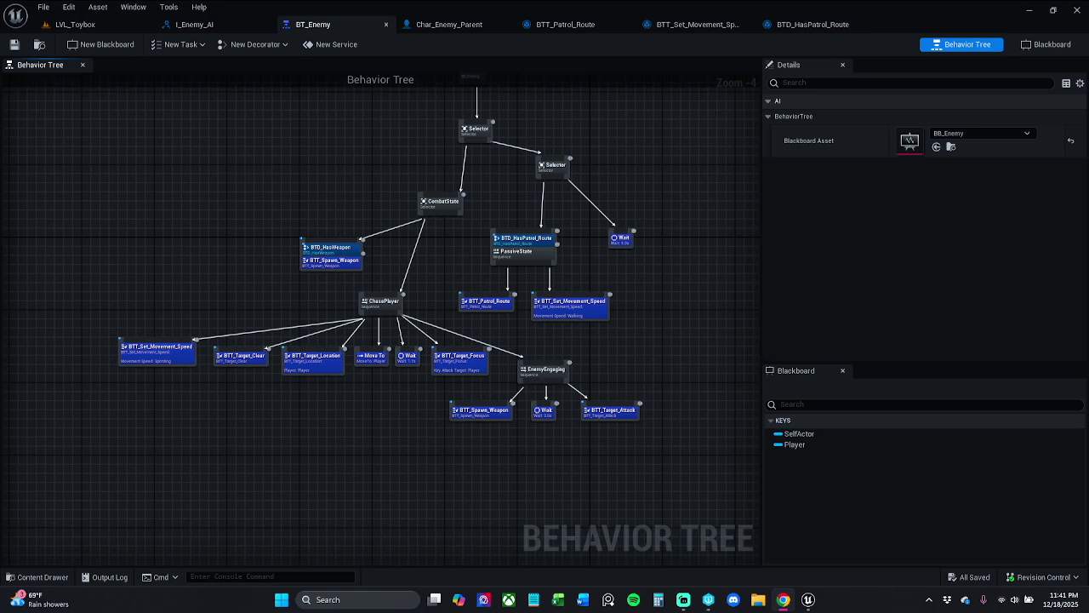
pyautogui.moveTo(523, 429)
pyautogui.mouseDown()
pyautogui.moveTo(502, 480)
pyautogui.moveTo(510, 447)
pyautogui.moveTo(411, 424)
pyautogui.moveTo(327, 451)
pyautogui.moveTo(360, 407)
pyautogui.moveTo(95, 366)
pyautogui.moveTo(84, 339)
pyautogui.mouseUp()
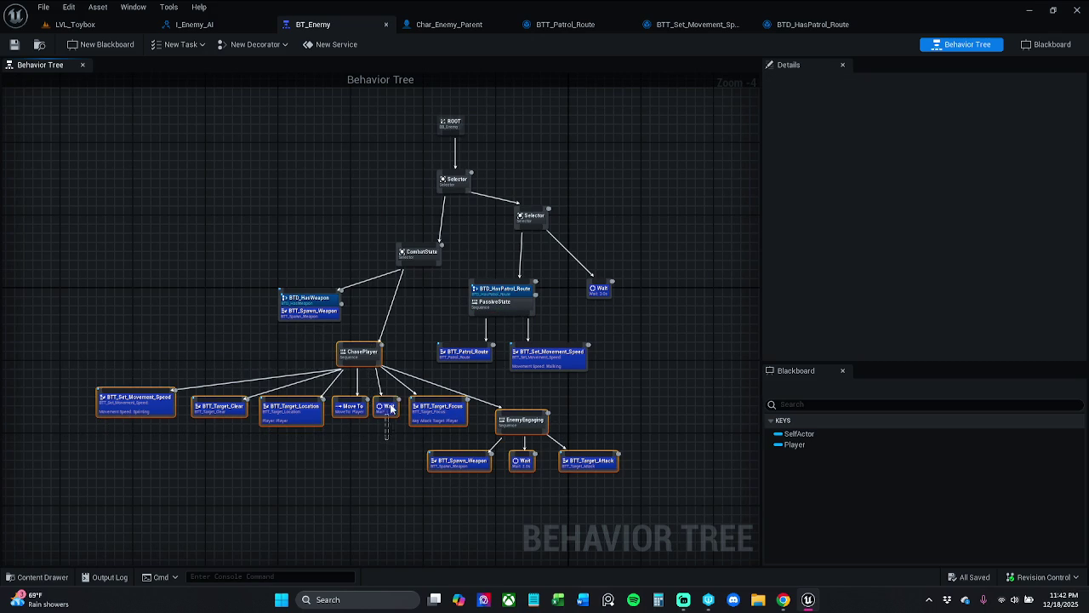
# Step: Move the CombatState branch left and place ROOT directly above the top Selector
pyautogui.moveTo(403, 310)
pyautogui.mouseDown()
pyautogui.moveTo(273, 255)
pyautogui.moveTo(201, 159)
pyautogui.mouseUp()
pyautogui.moveTo(430, 261); pyautogui.dragTo(339, 255)
pyautogui.click(453, 180)
pyautogui.moveTo(454, 180); pyautogui.dragTo(400, 171)
pyautogui.moveTo(450, 122); pyautogui.dragTo(394, 117)
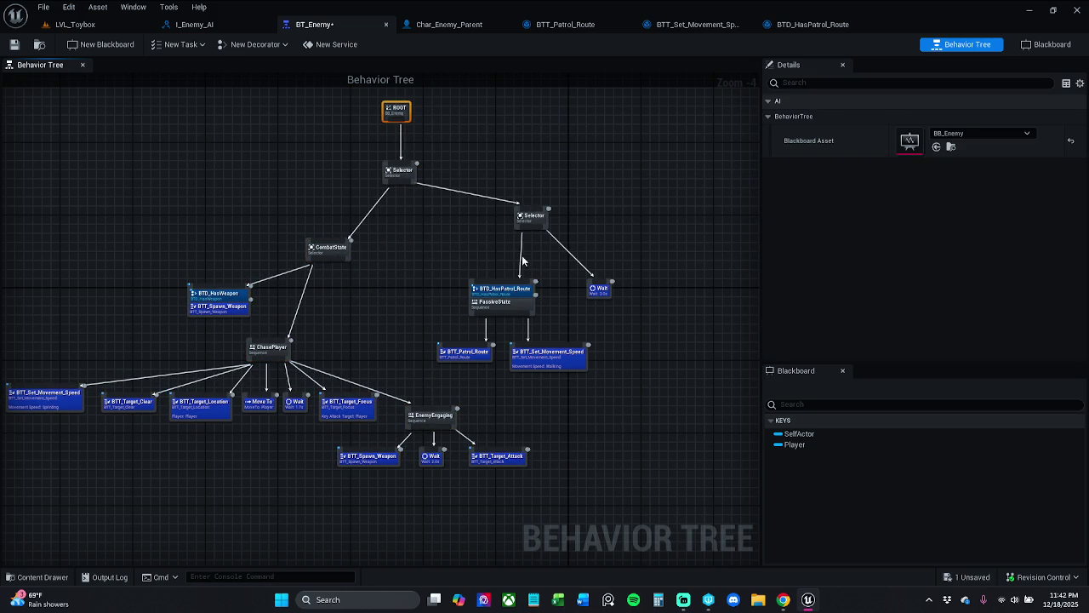
# Step: Shift the whole patrol branch slightly right and save BT_Enemy
pyautogui.moveTo(453, 187); pyautogui.dragTo(612, 328)
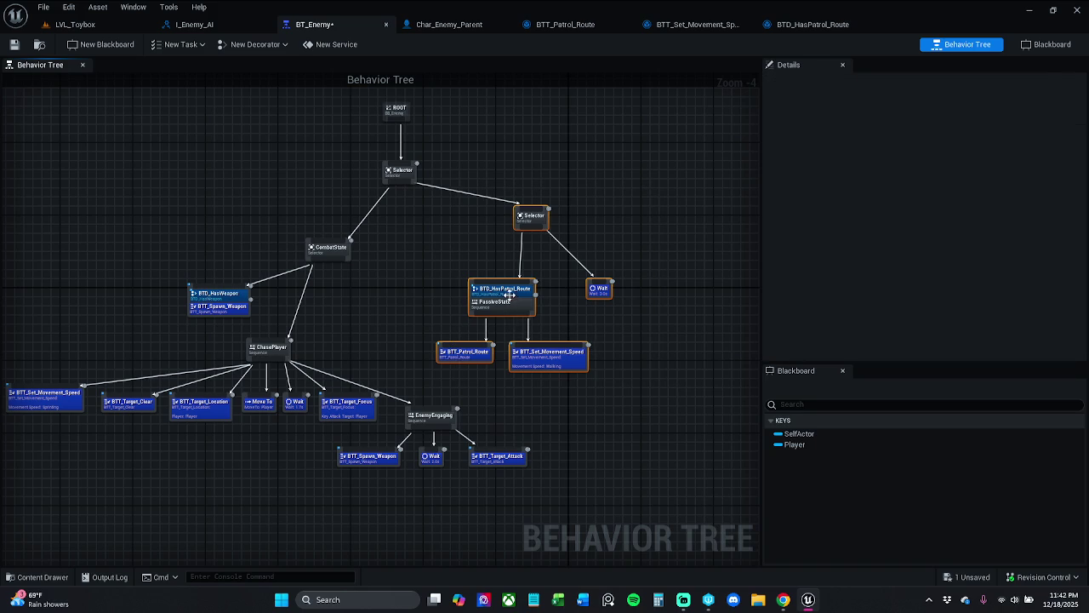
pyautogui.click(518, 304)
pyautogui.moveTo(441, 188)
pyautogui.mouseDown()
pyautogui.moveTo(537, 295)
pyautogui.moveTo(674, 357)
pyautogui.mouseUp()
pyautogui.moveTo(532, 217); pyautogui.dragTo(564, 217)
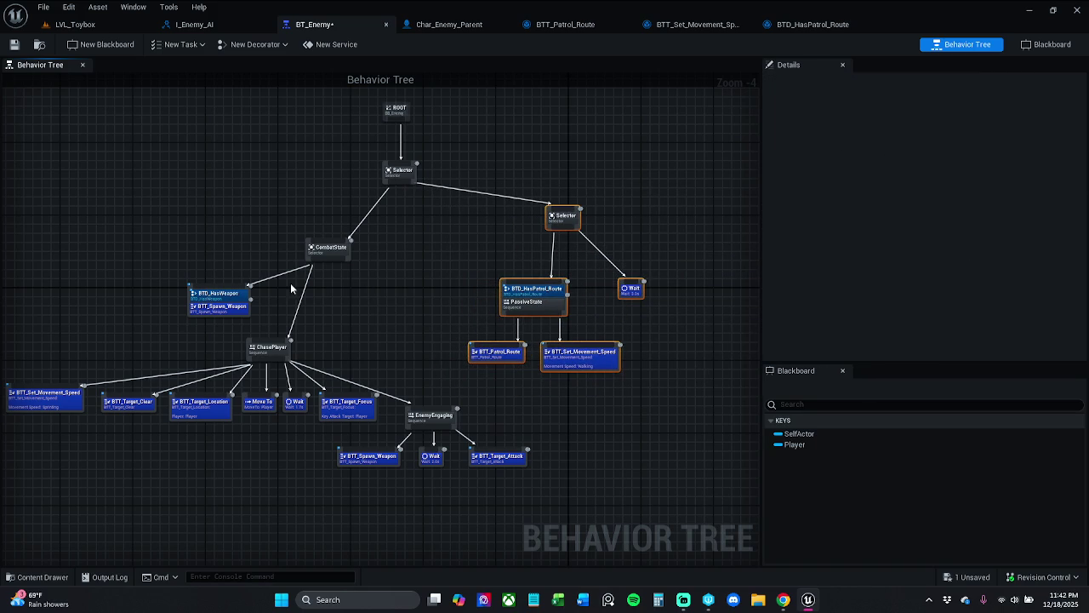
pyautogui.click(13, 44)
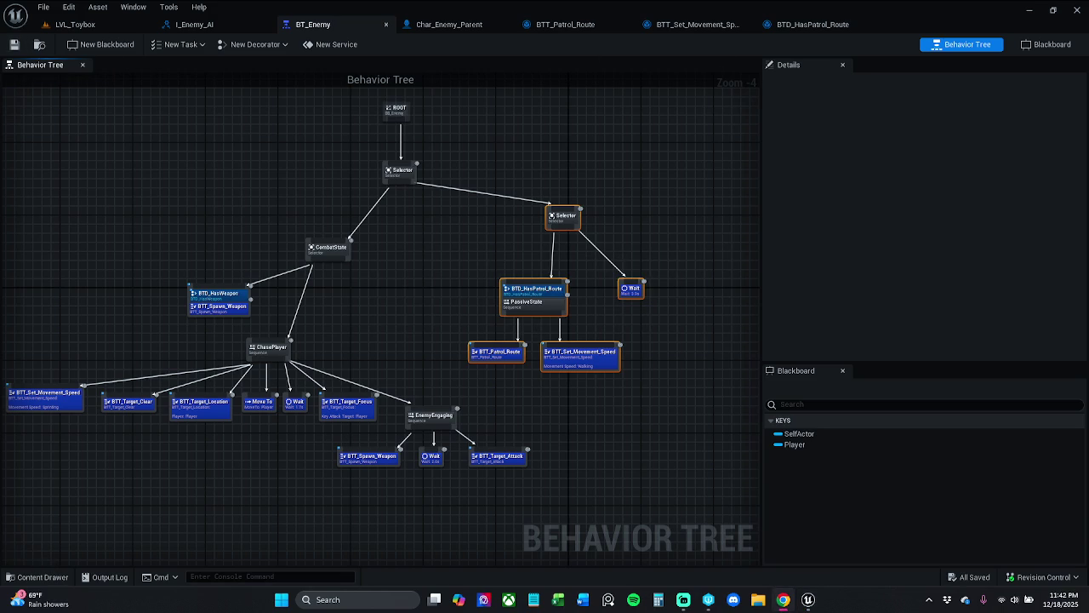
# Step: Browse _MyContent > Blueprints > Enumerations and open E_Type_Player_State
pyautogui.click(65, 576)
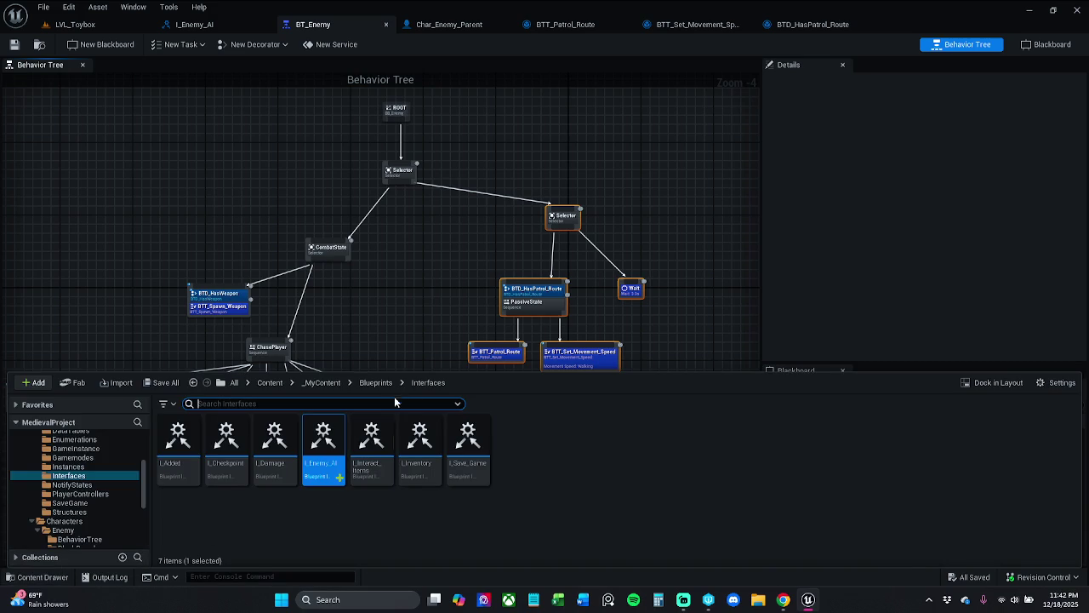
pyautogui.click(320, 382)
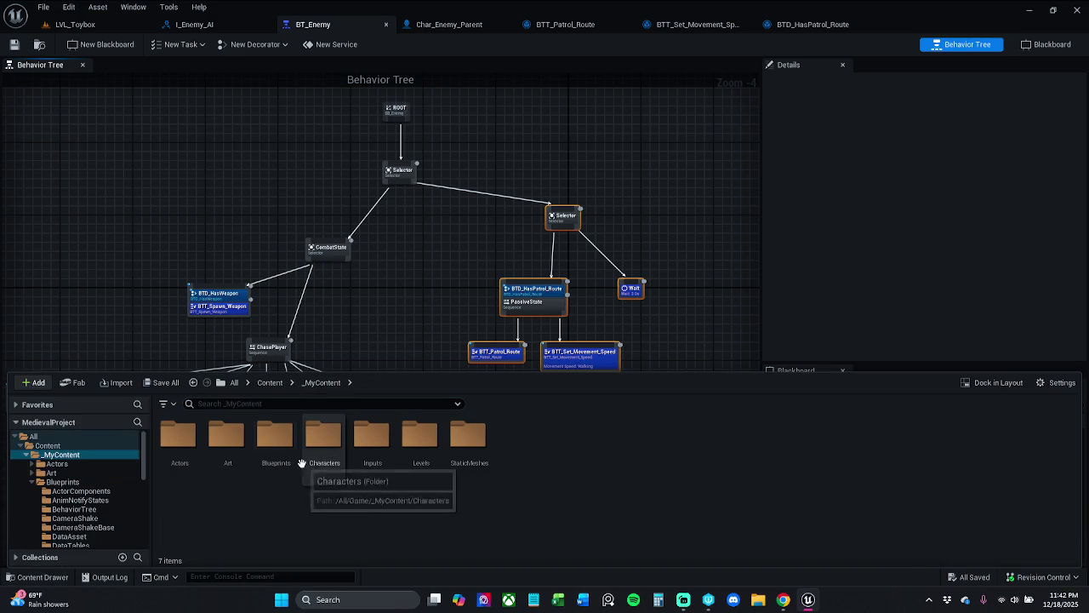
pyautogui.doubleClick(273, 447)
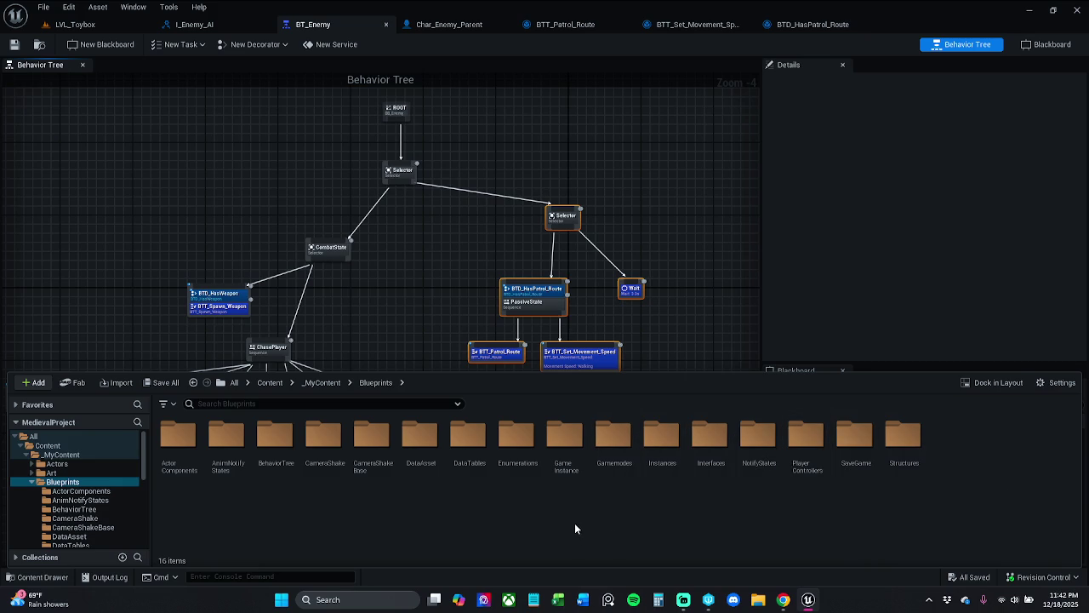
pyautogui.doubleClick(514, 459)
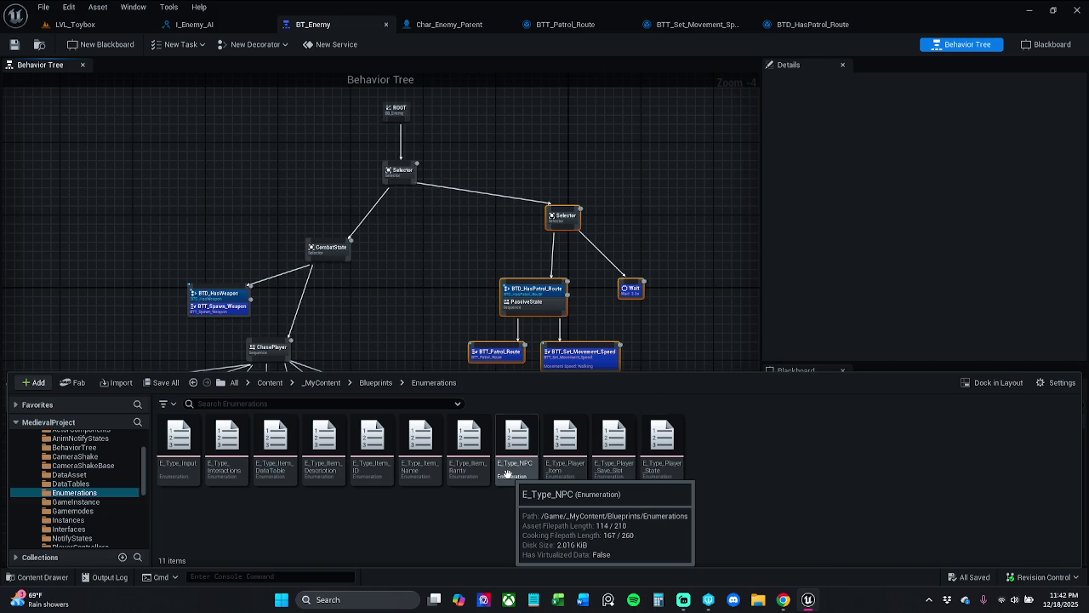
pyautogui.doubleClick(658, 475)
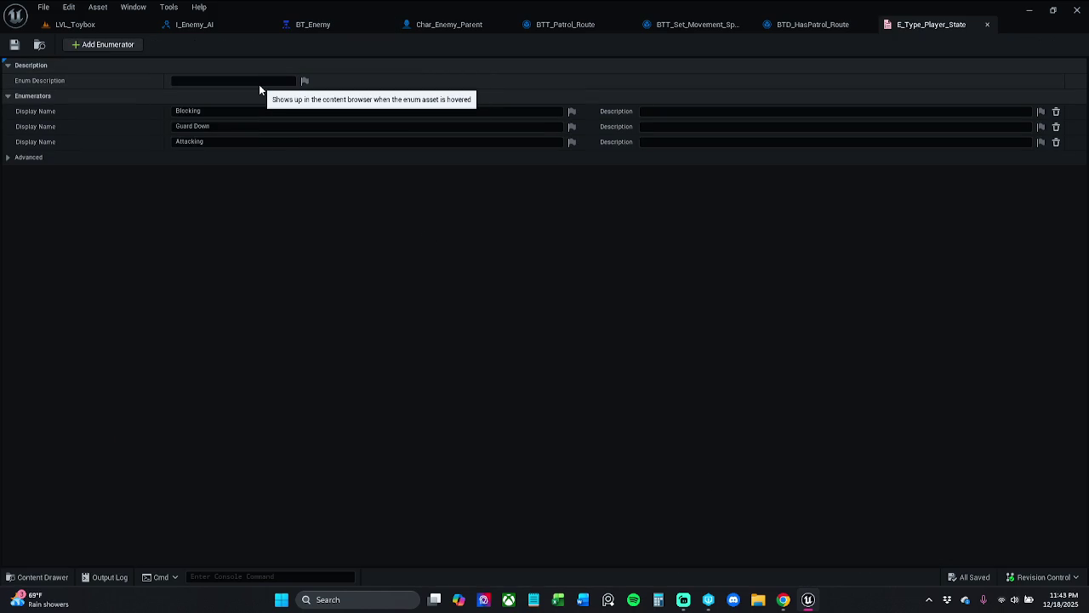
# Step: Reopen E_Type_Player_State and add a fourth enumerator entry
pyautogui.click(987, 26)
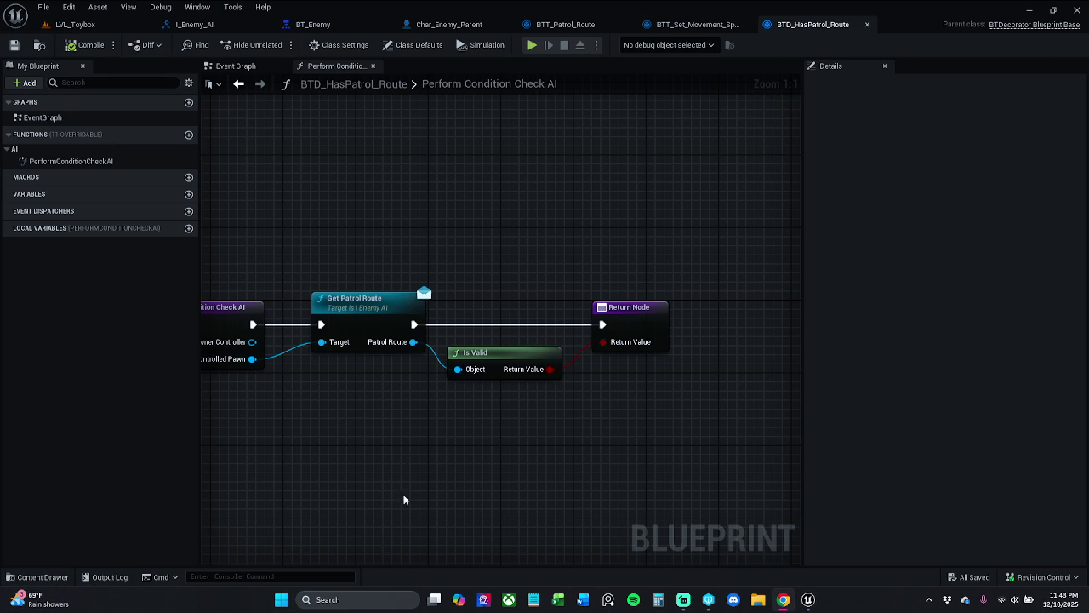
pyautogui.moveTo(343, 445); pyautogui.dragTo(332, 454)
pyautogui.click(41, 577)
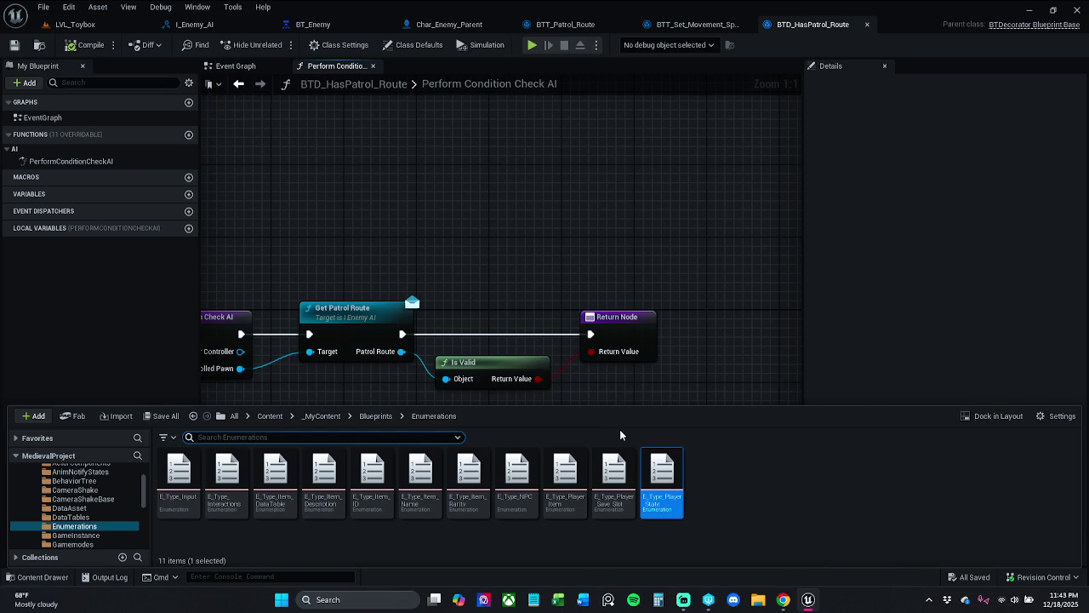
pyautogui.doubleClick(673, 471)
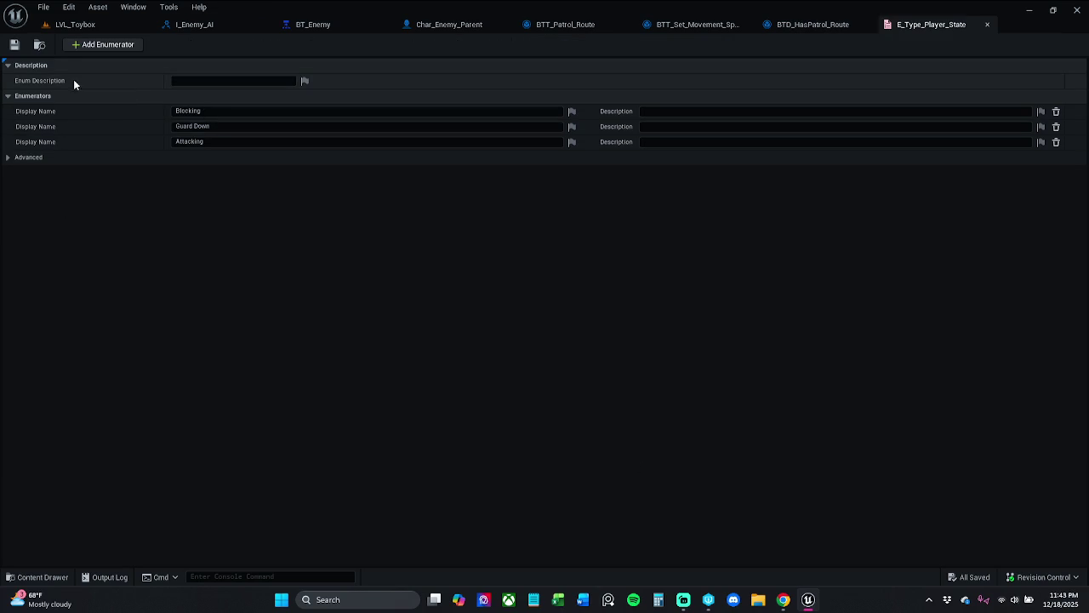
pyautogui.click(106, 46)
# Step: Add enumerators named Stunned, Investigating and Dead to E_Type_Player_State
pyautogui.click(203, 157)
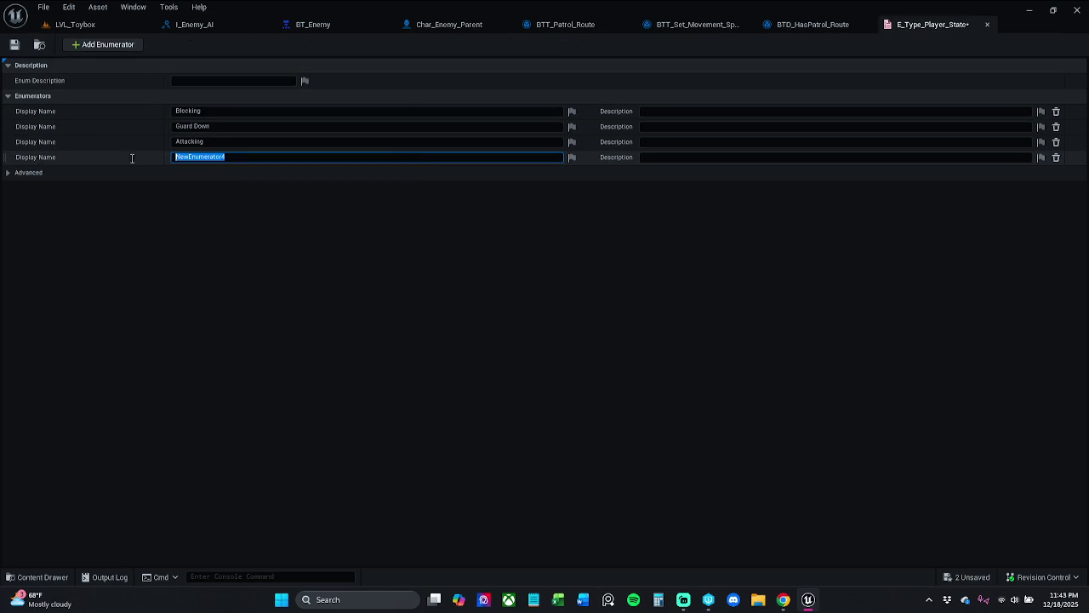
pyautogui.write('Stunned')
pyautogui.press('Return')
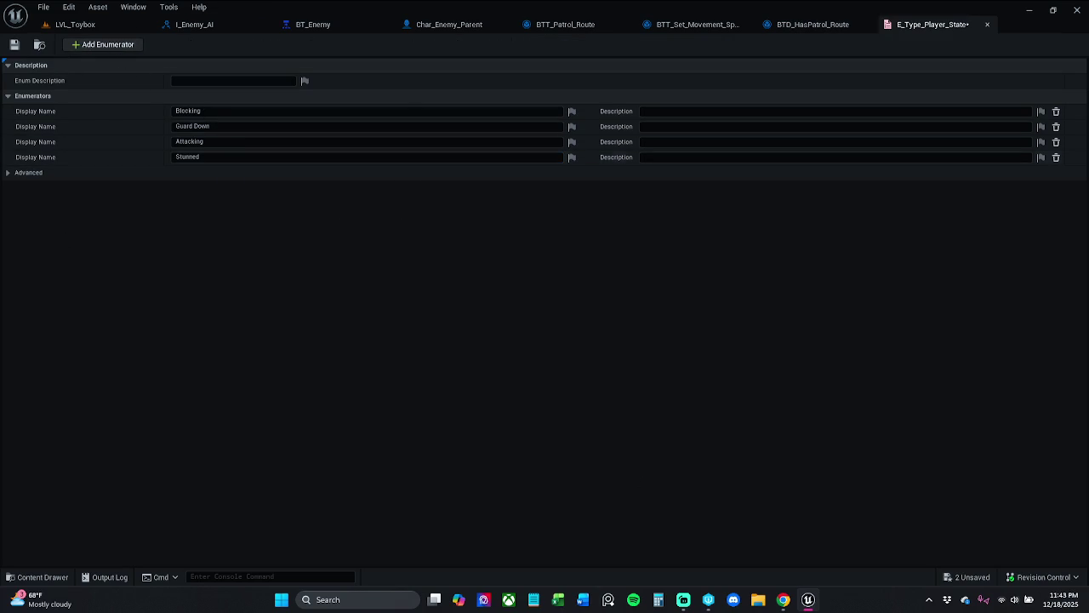
pyautogui.click(136, 45)
pyautogui.click(271, 174)
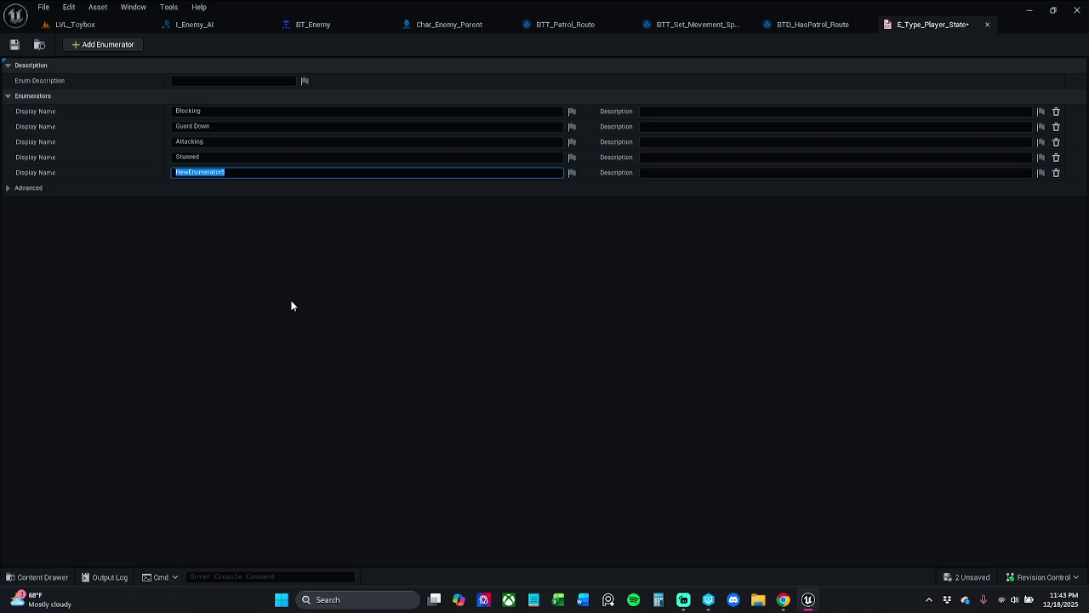
pyautogui.write('Investigatin')
pyautogui.write('gatin')
pyautogui.press('Return')
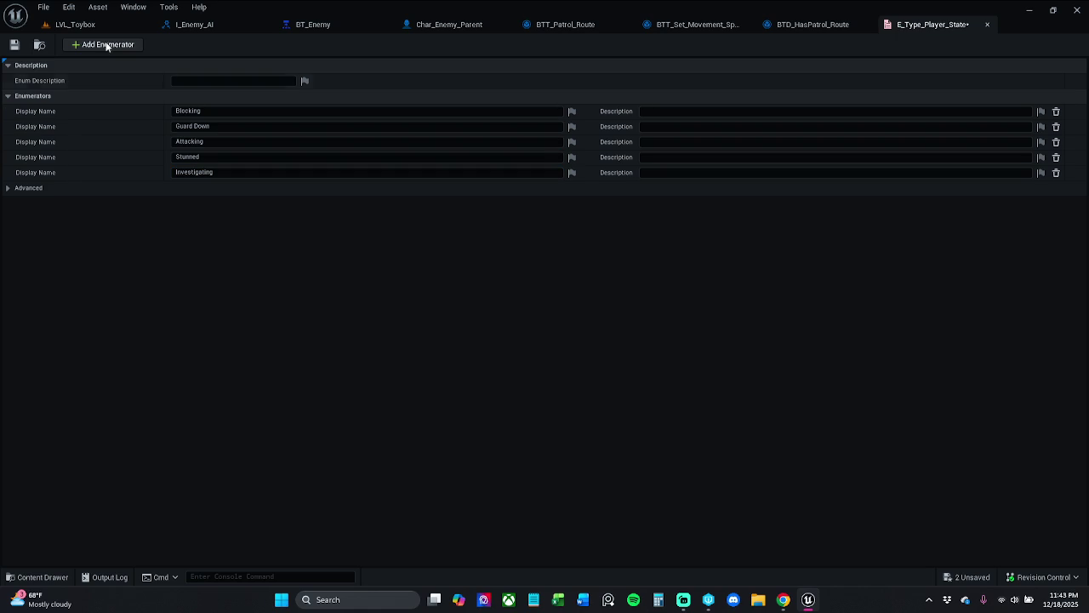
pyautogui.click(102, 44)
pyautogui.click(174, 188)
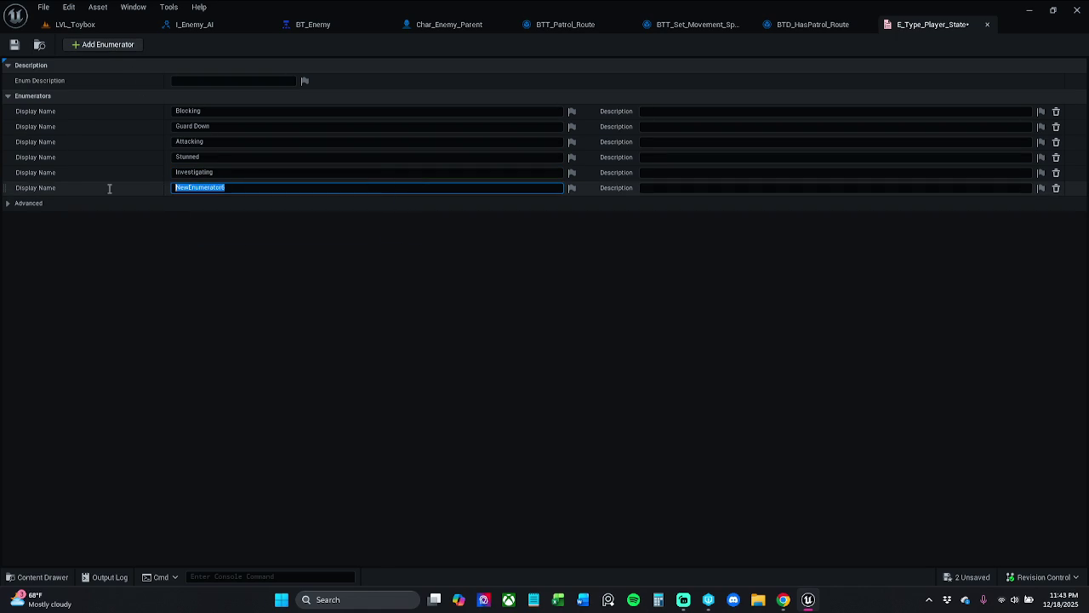
pyautogui.write('Dead')
pyautogui.press('Return')
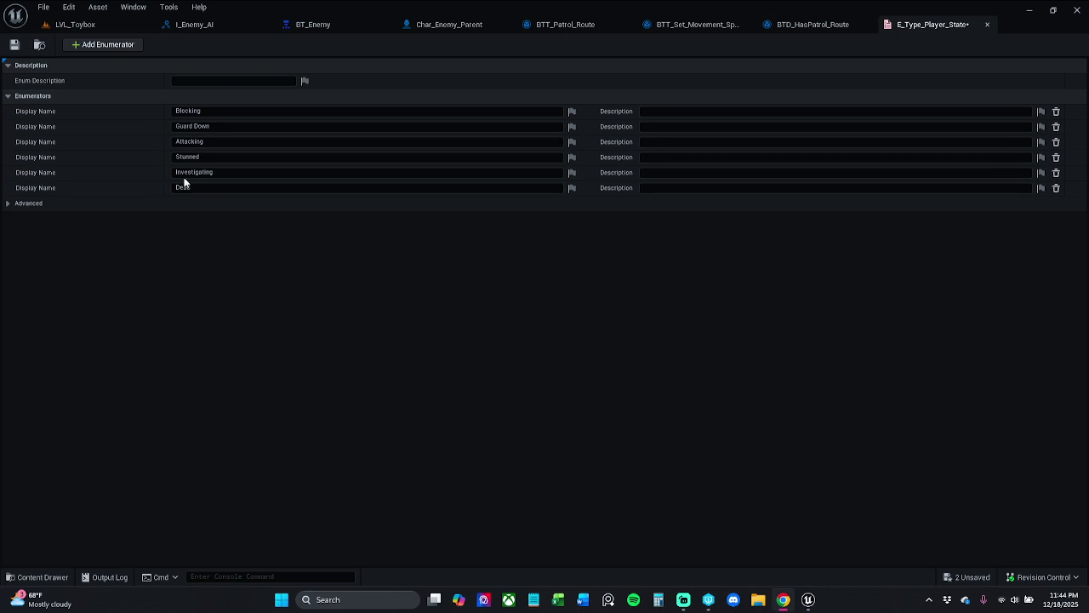
# Step: Save E_Type_Player_State, checking out the asset, and close its editor
pyautogui.click(15, 45)
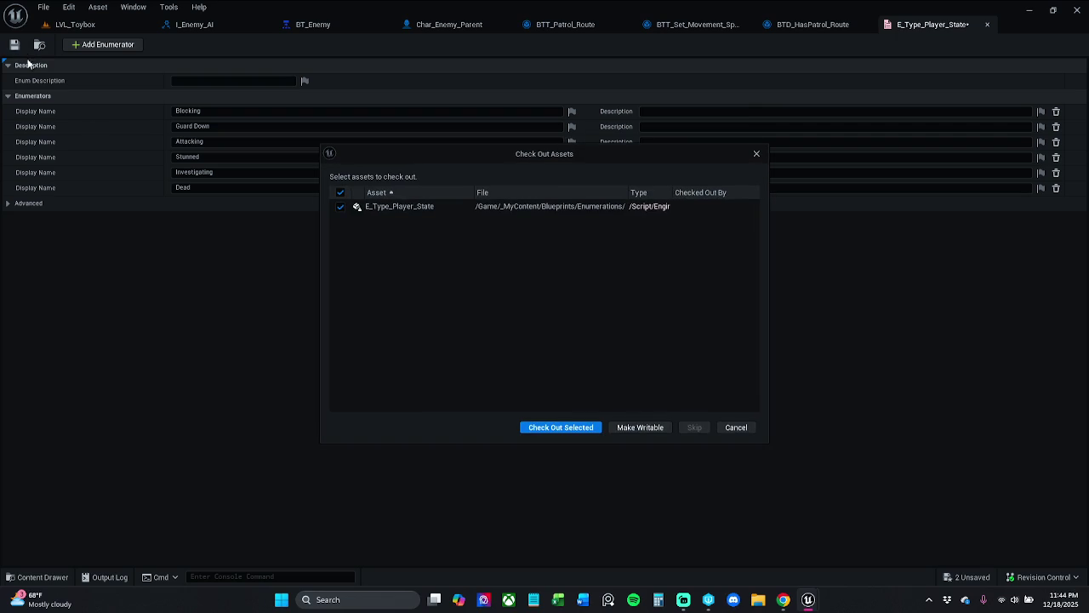
pyautogui.click(568, 430)
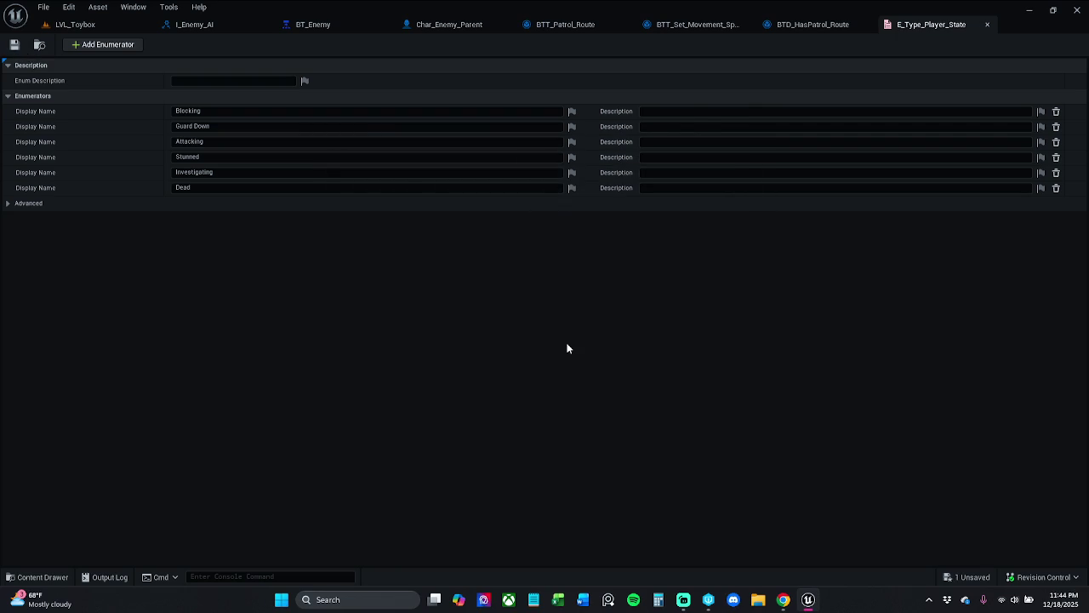
pyautogui.click(987, 25)
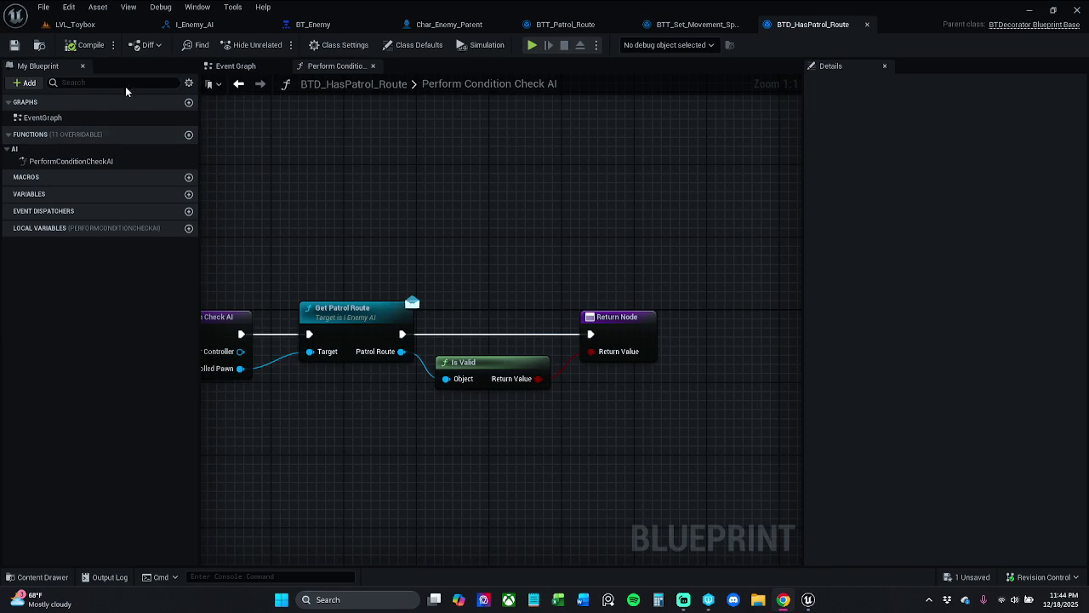
# Step: Close the I_Enemy_AI interface and return to the BT_Enemy behavior tree
pyautogui.click(314, 24)
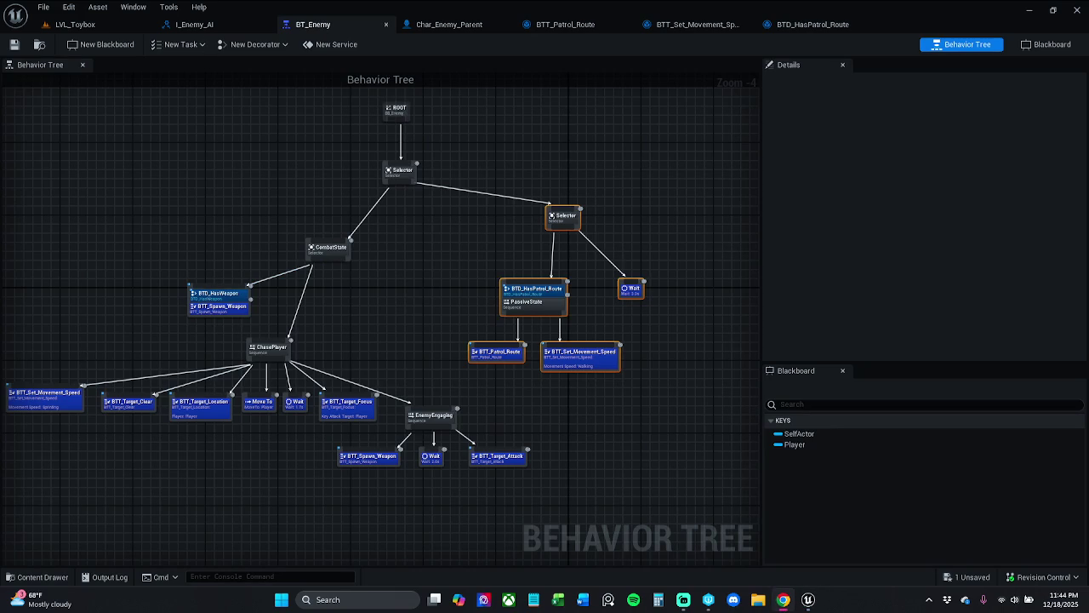
pyautogui.click(255, 26)
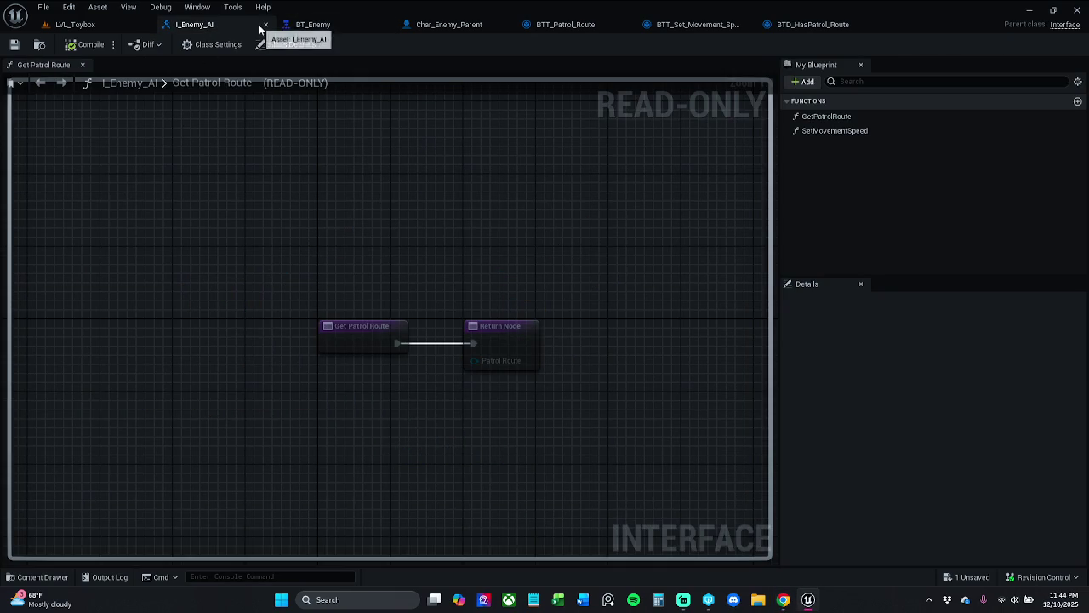
pyautogui.click(265, 25)
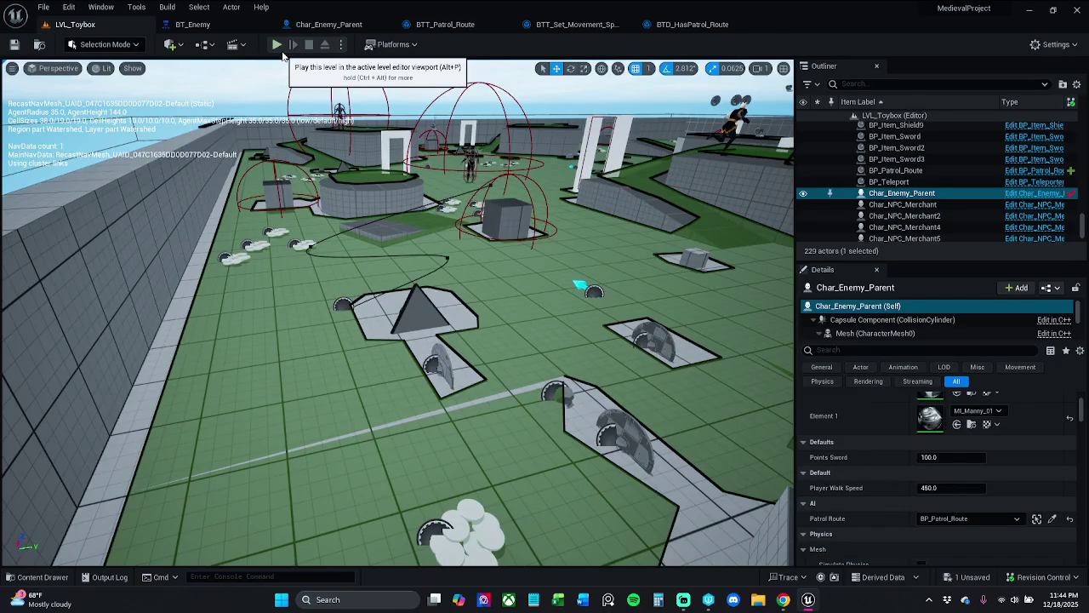
pyautogui.click(196, 24)
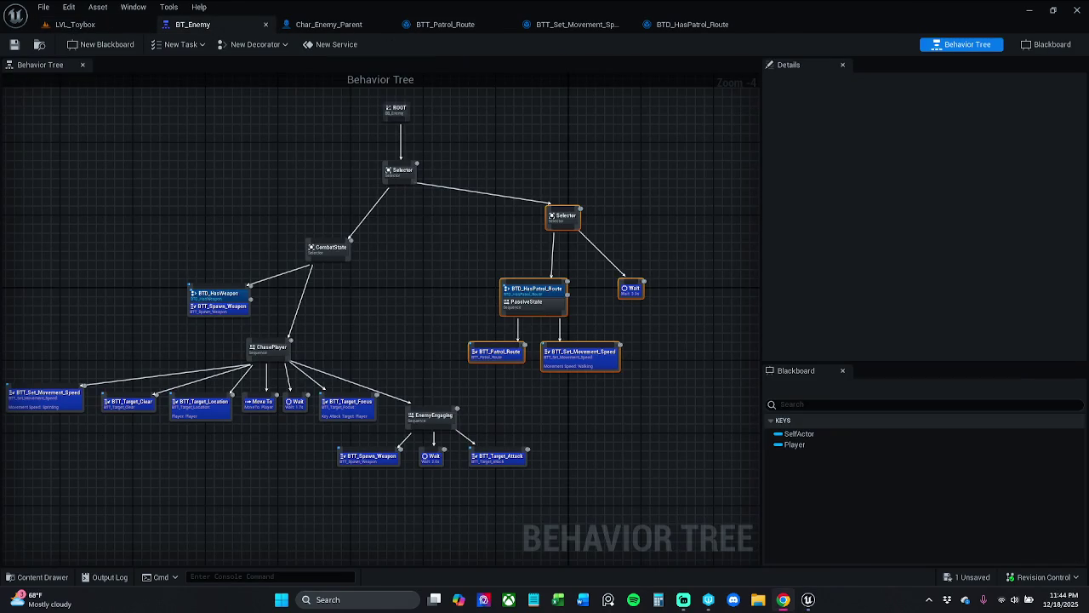
# Step: Add a new Enum key named State to the BB_Enemy blackboard
pyautogui.click(1055, 46)
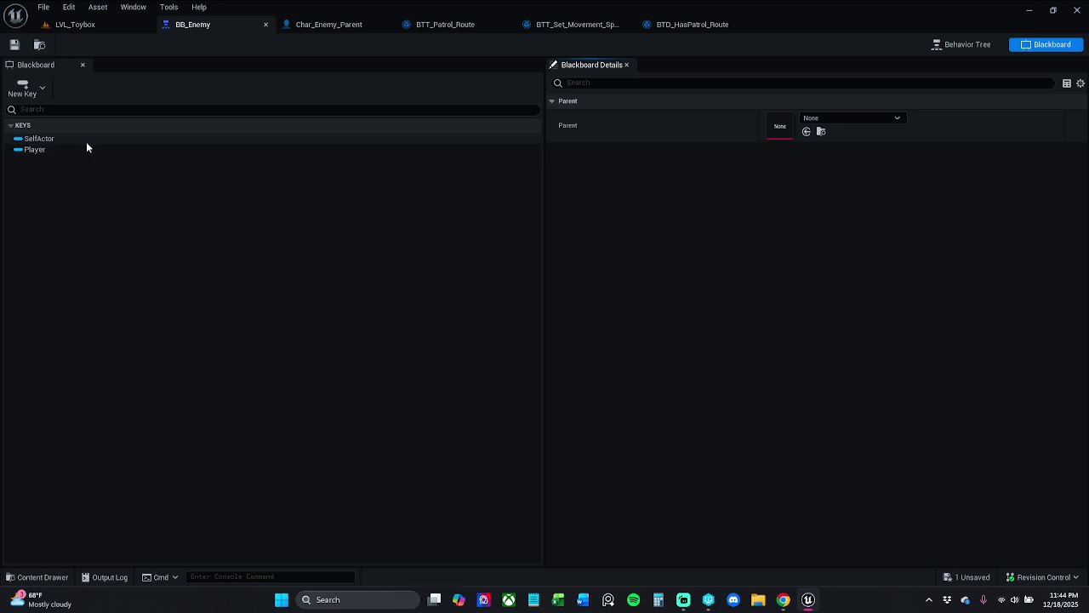
pyautogui.click(23, 88)
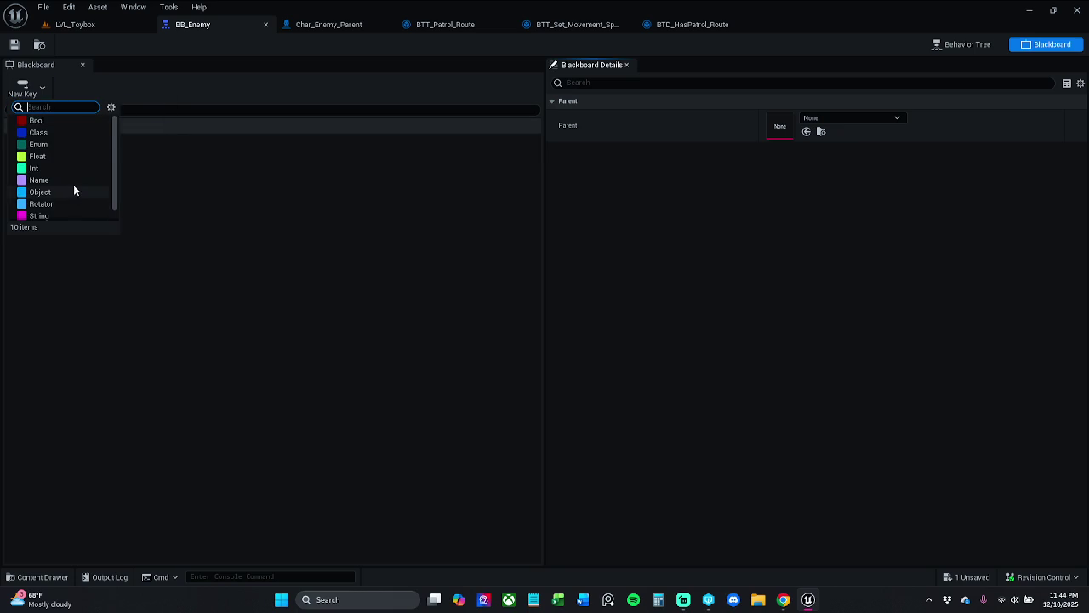
pyautogui.click(64, 144)
pyautogui.write('State')
pyautogui.press('Return')
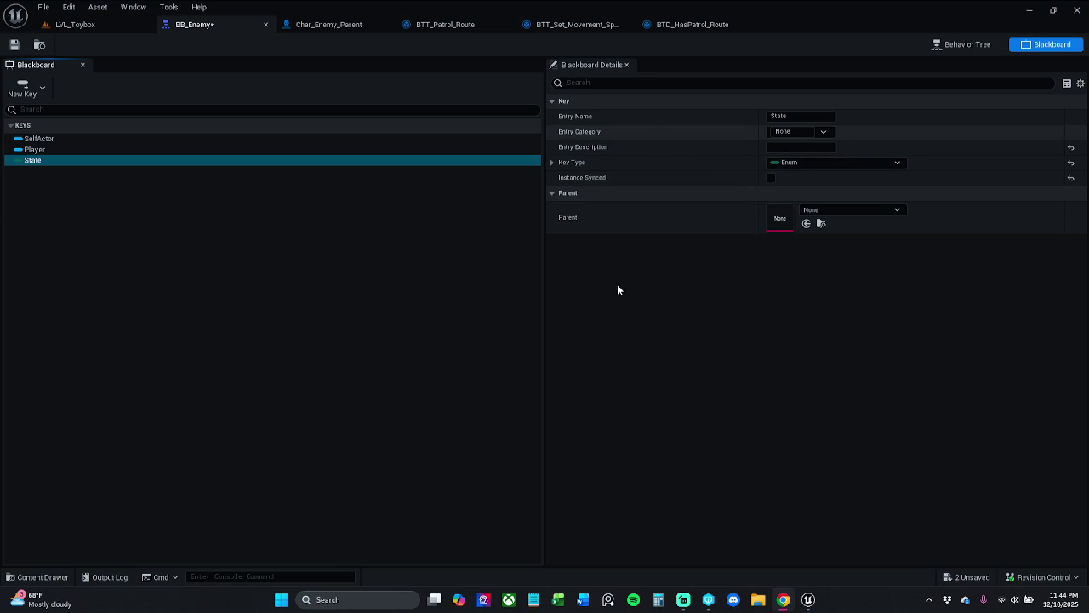
# Step: Set the State key's enum type to E Type Player State
pyautogui.click(817, 164)
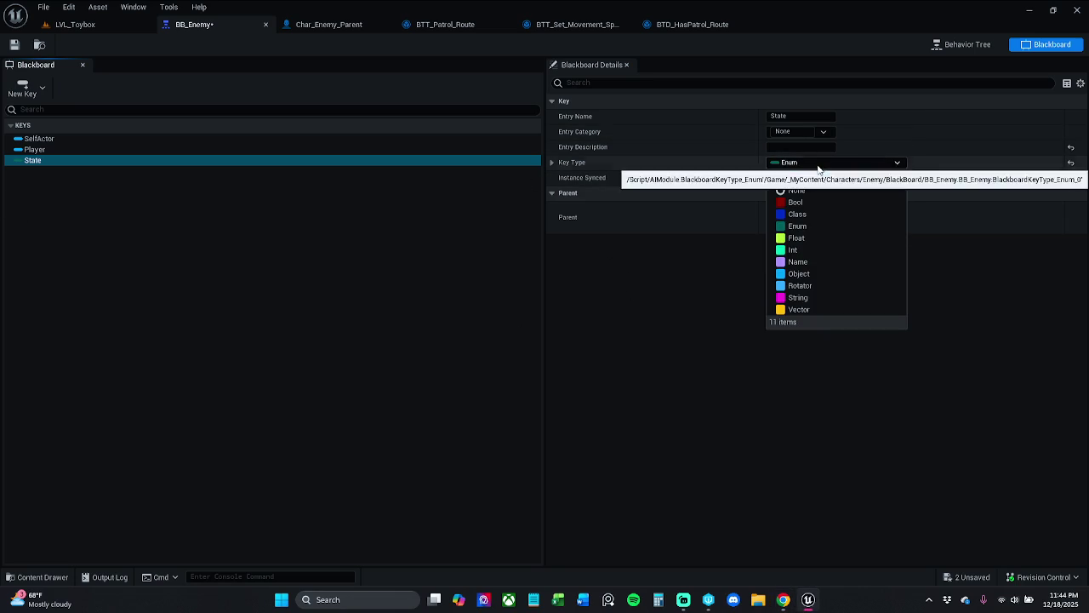
pyautogui.click(577, 187)
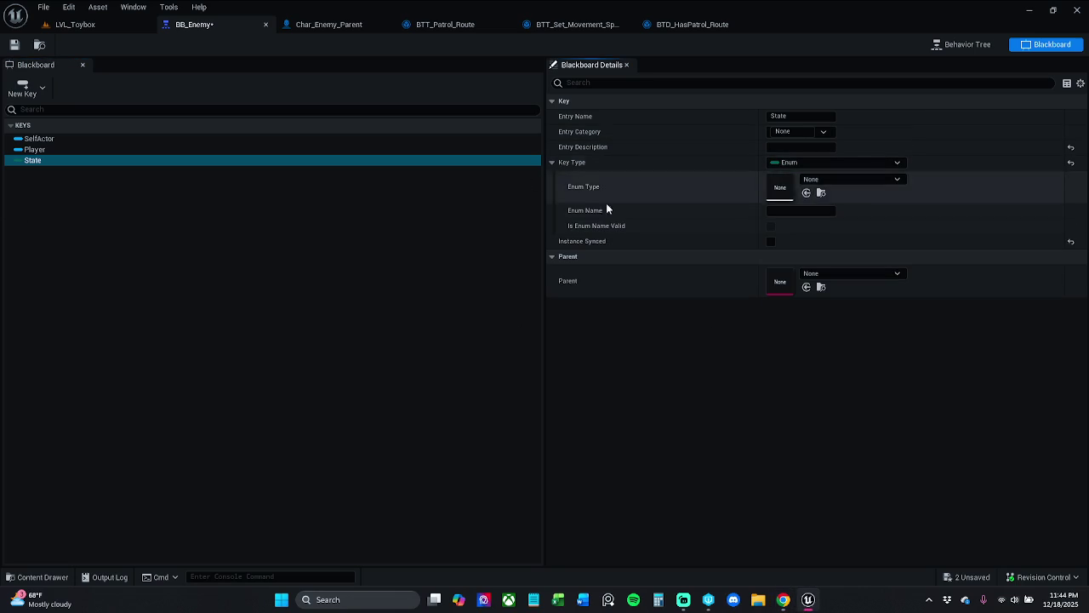
pyautogui.click(845, 181)
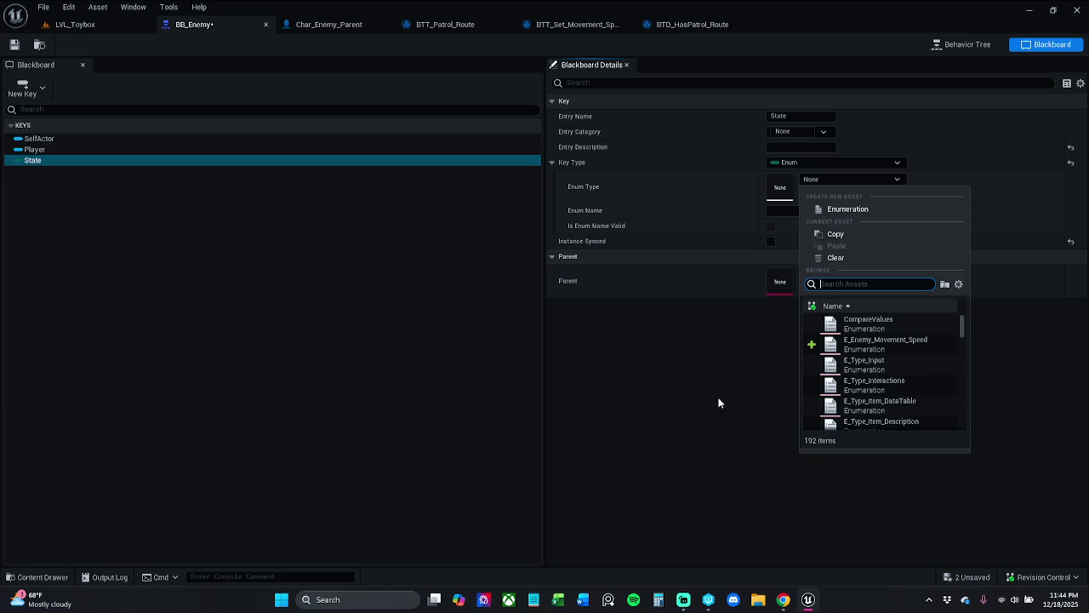
pyautogui.click(878, 344)
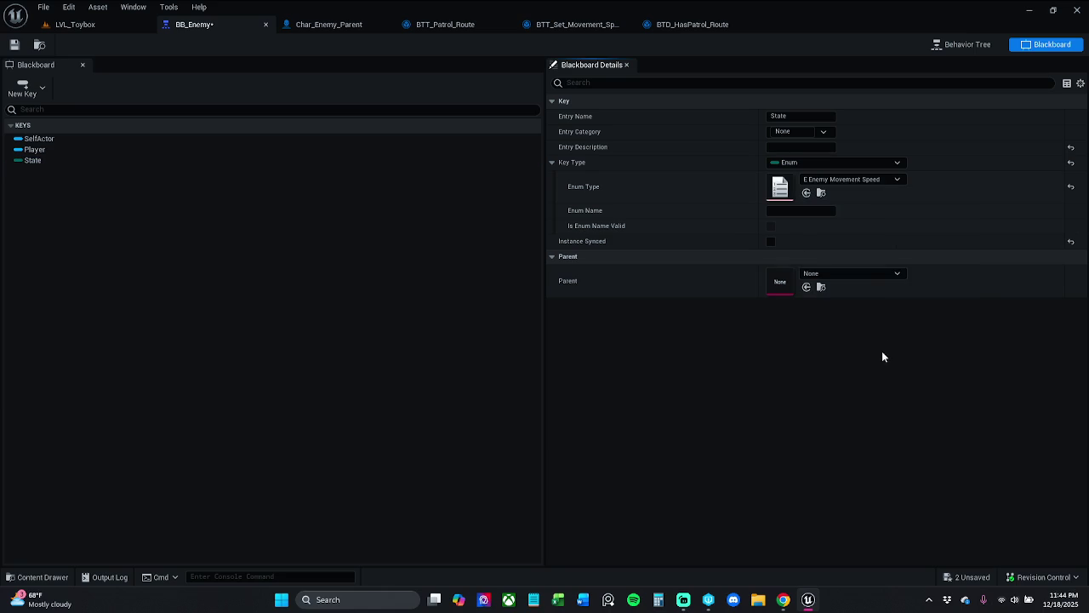
pyautogui.click(868, 182)
pyautogui.scroll(-3, 873, 380)
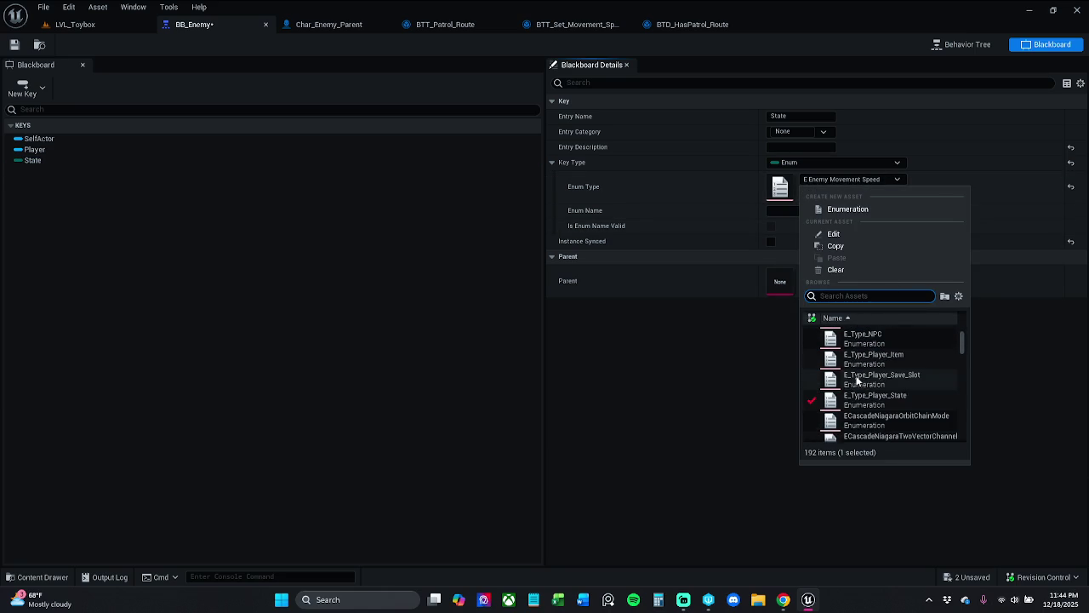
pyautogui.click(920, 399)
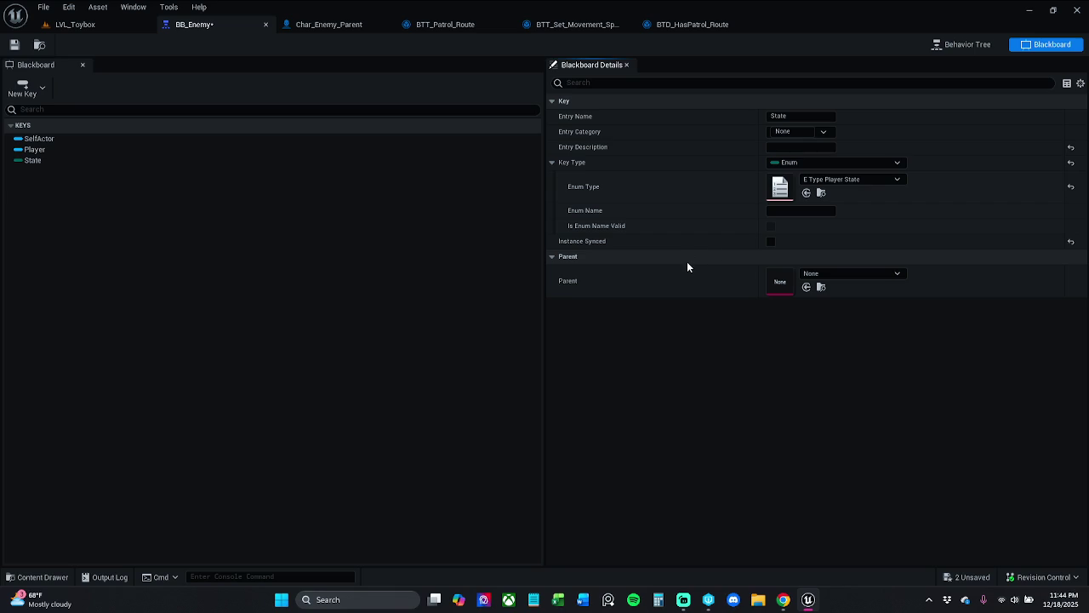
pyautogui.hotkey('alt', 'Tab')
pyautogui.click(720, 391)
pyautogui.click(36, 577)
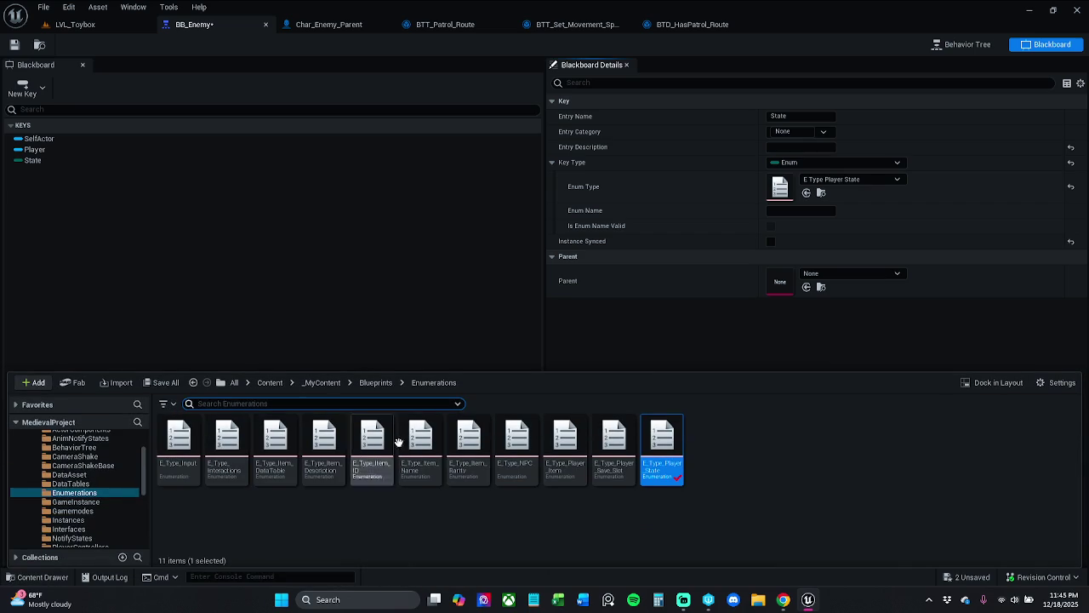
# Step: Browse to _MyContent/Characters/Enemy and open the BP_Enemy_AI Blueprint's Event Graph
pyautogui.click(313, 382)
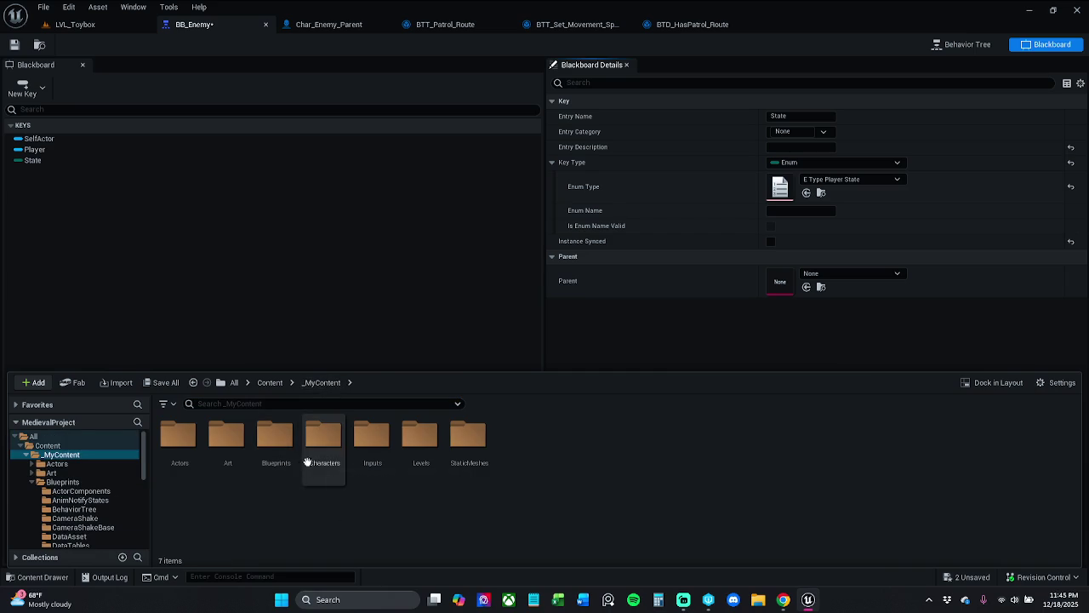
pyautogui.click(322, 462)
pyautogui.doubleClick(322, 462)
pyautogui.click(174, 460)
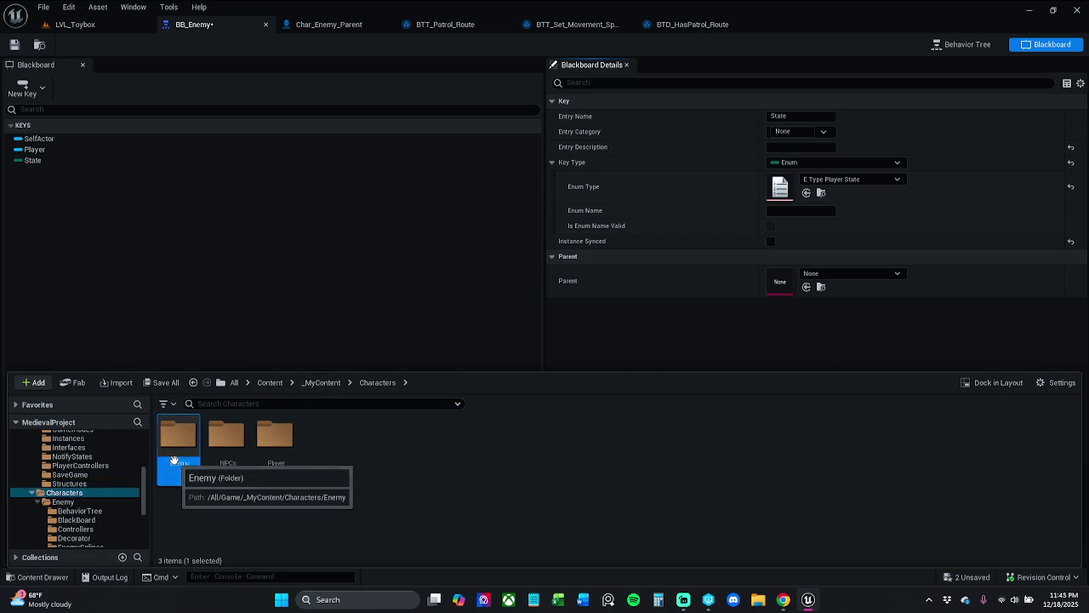
pyautogui.doubleClick(173, 461)
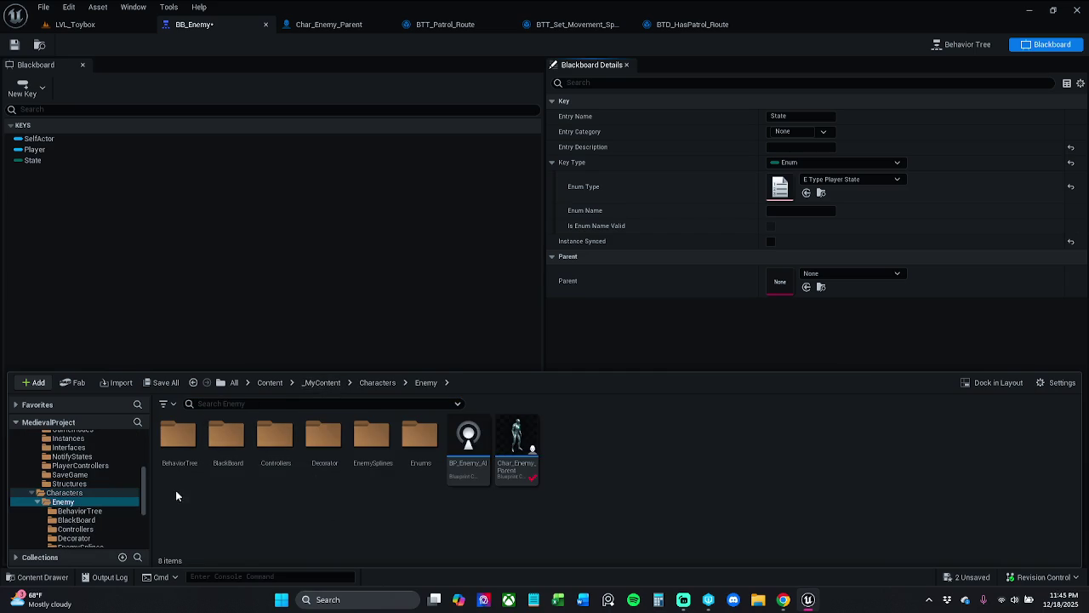
pyautogui.click(293, 447)
pyautogui.doubleClick(293, 447)
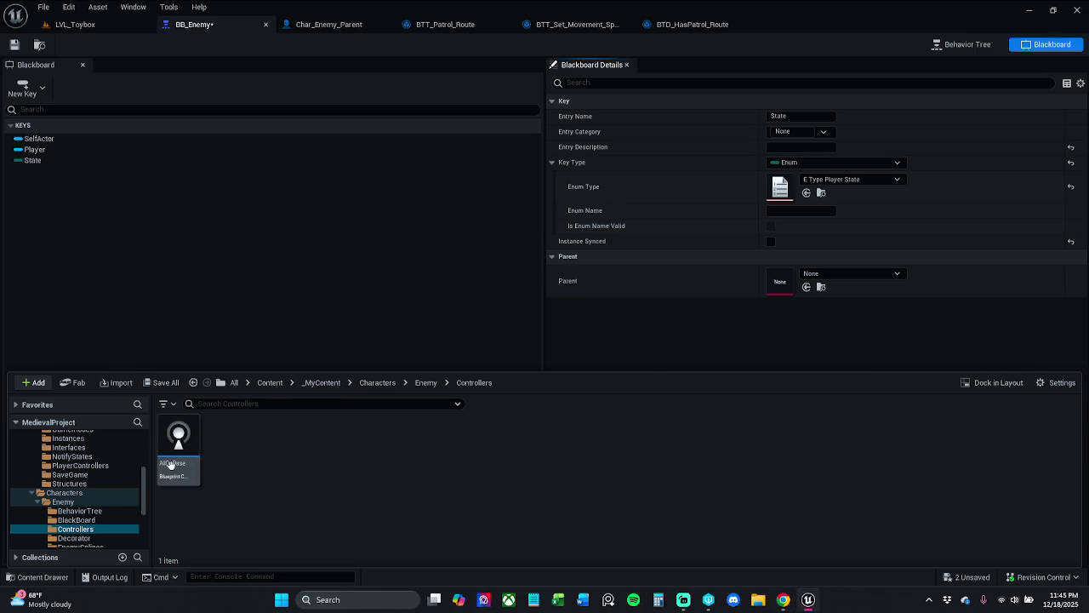
pyautogui.click(426, 382)
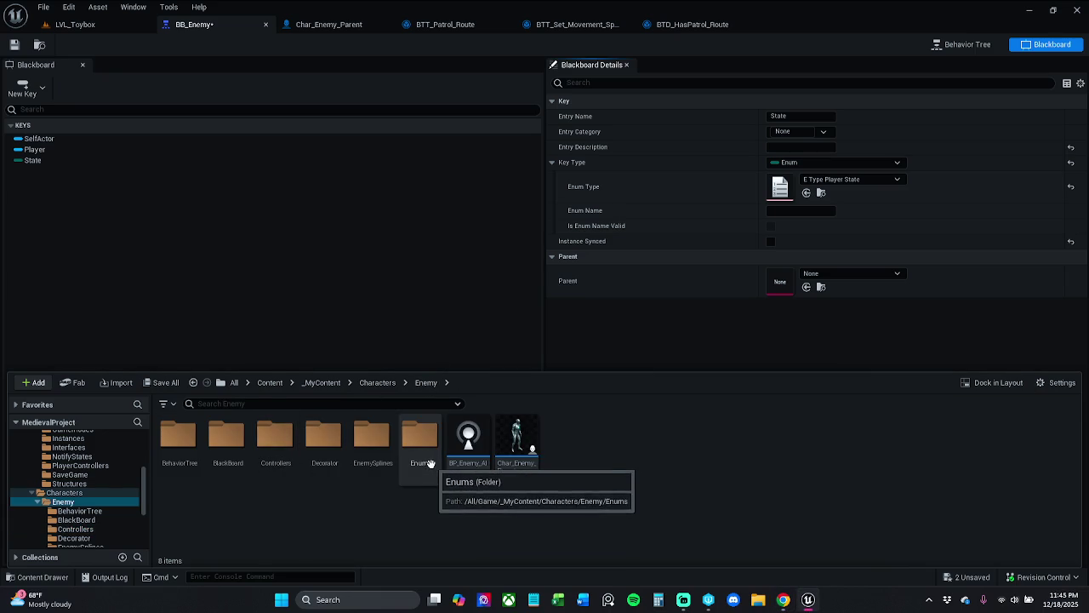
pyautogui.click(462, 458)
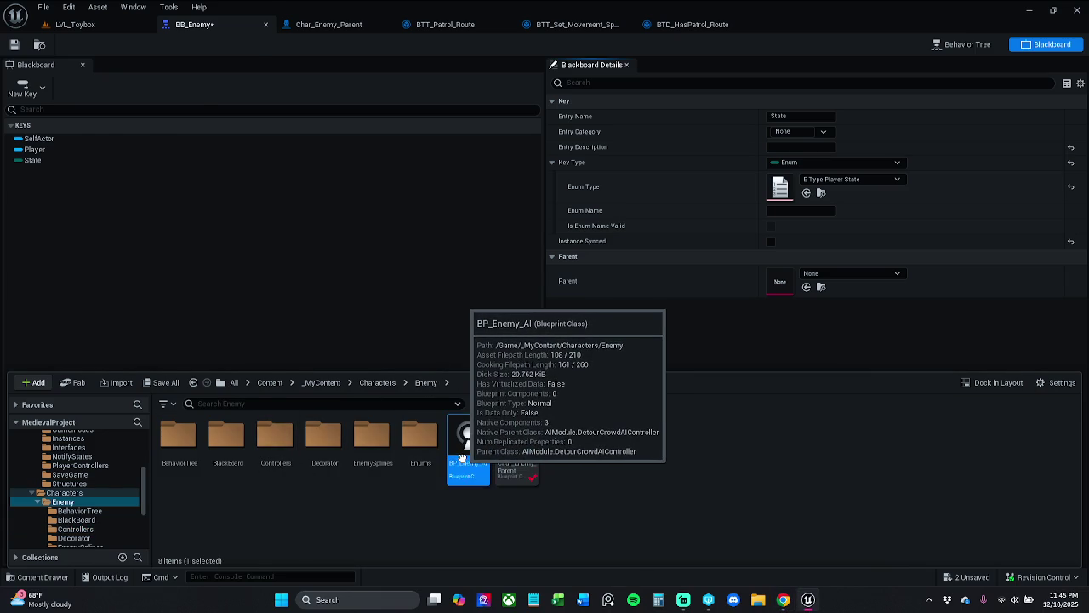
pyautogui.doubleClick(463, 458)
pyautogui.scroll(2, 528, 366)
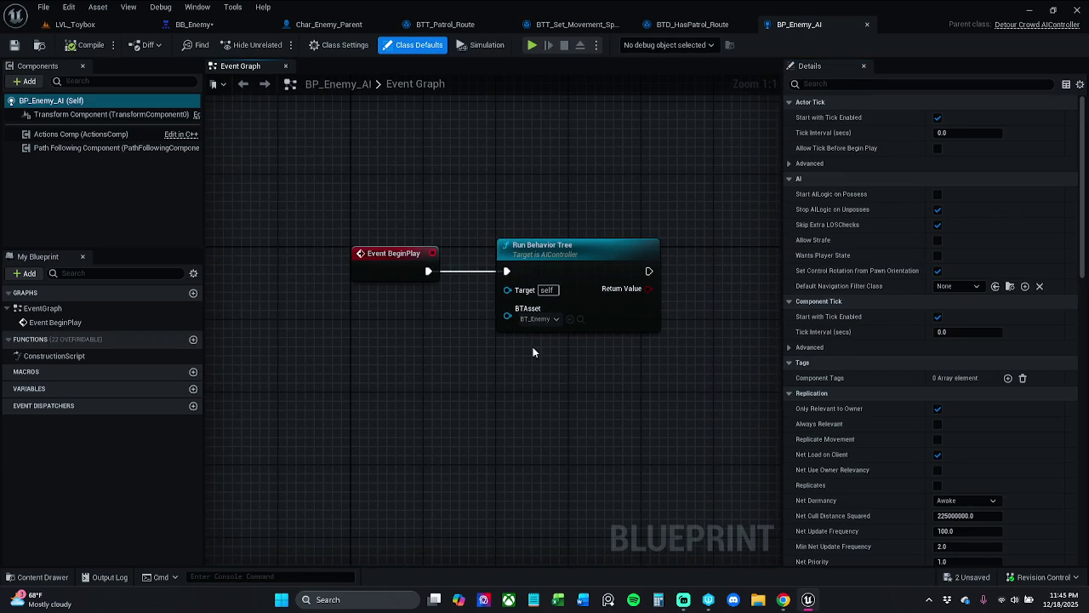
# Step: Open AIC_Base from Enemy > Controllers, review its Event Graph, then return to Char_Enemy_Parent
pyautogui.click(38, 577)
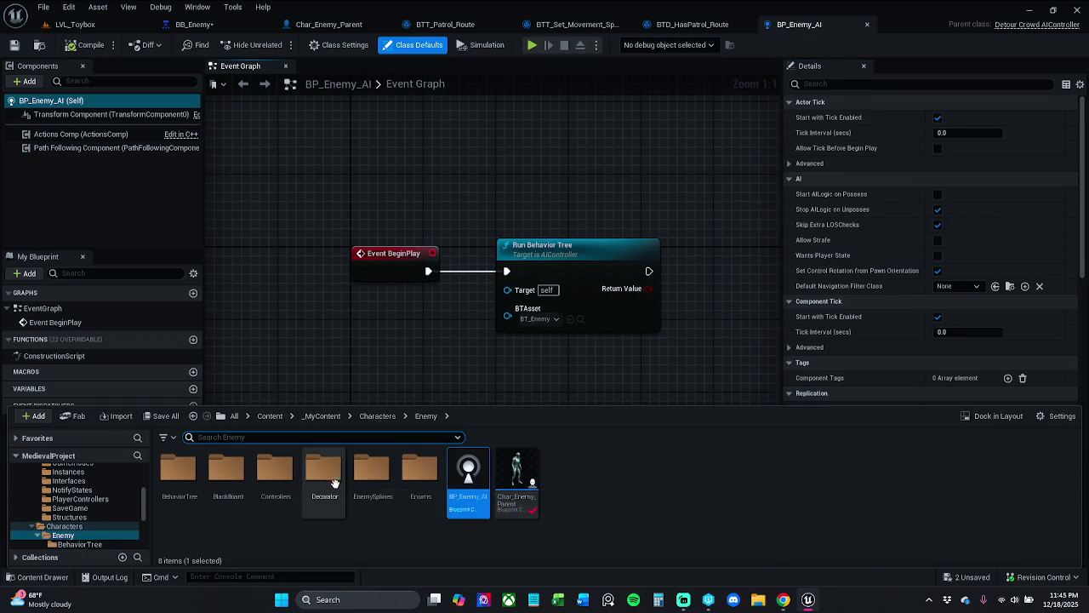
pyautogui.doubleClick(275, 476)
pyautogui.doubleClick(178, 476)
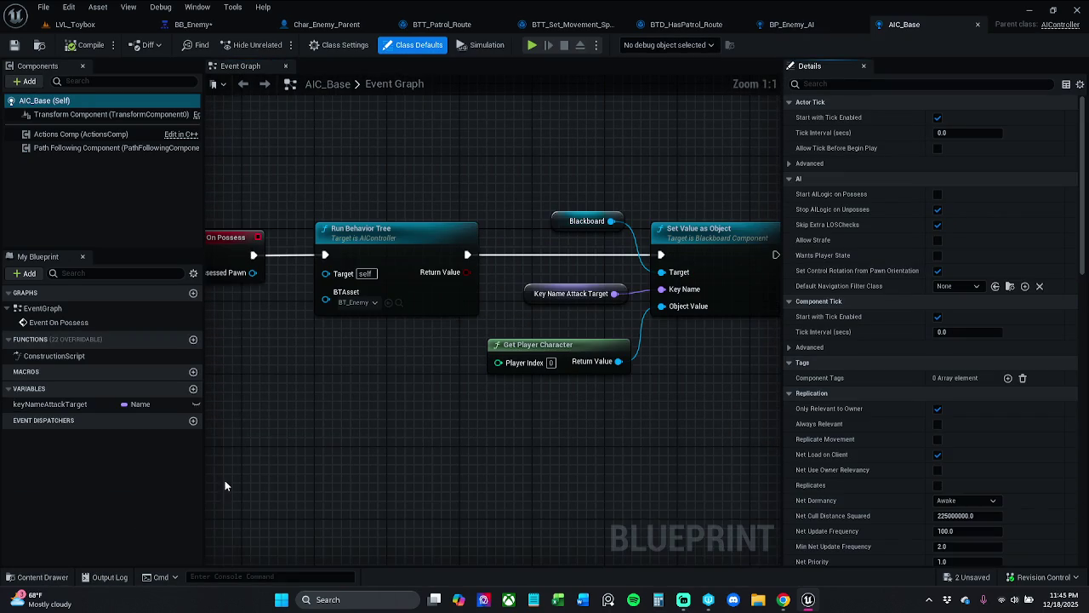
pyautogui.scroll(-1, 427, 376)
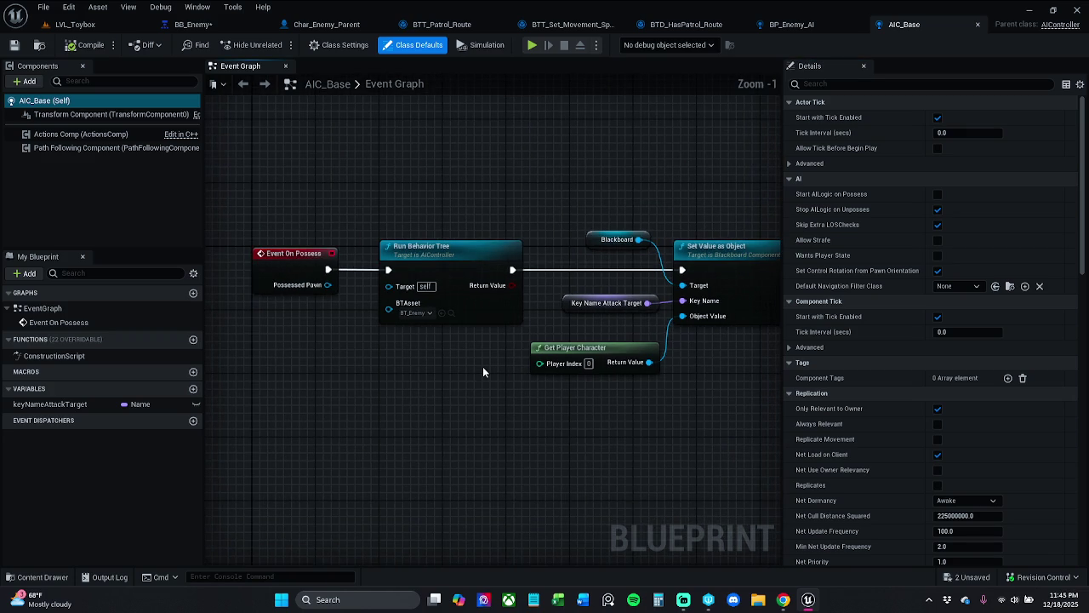
pyautogui.moveTo(594, 265); pyautogui.dragTo(548, 263)
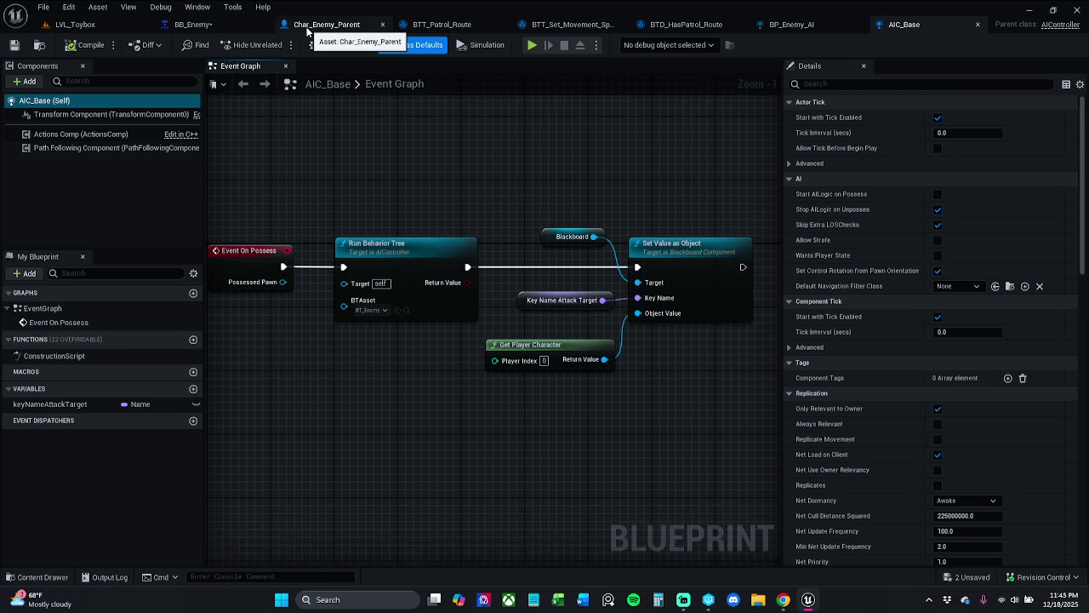
pyautogui.click(308, 26)
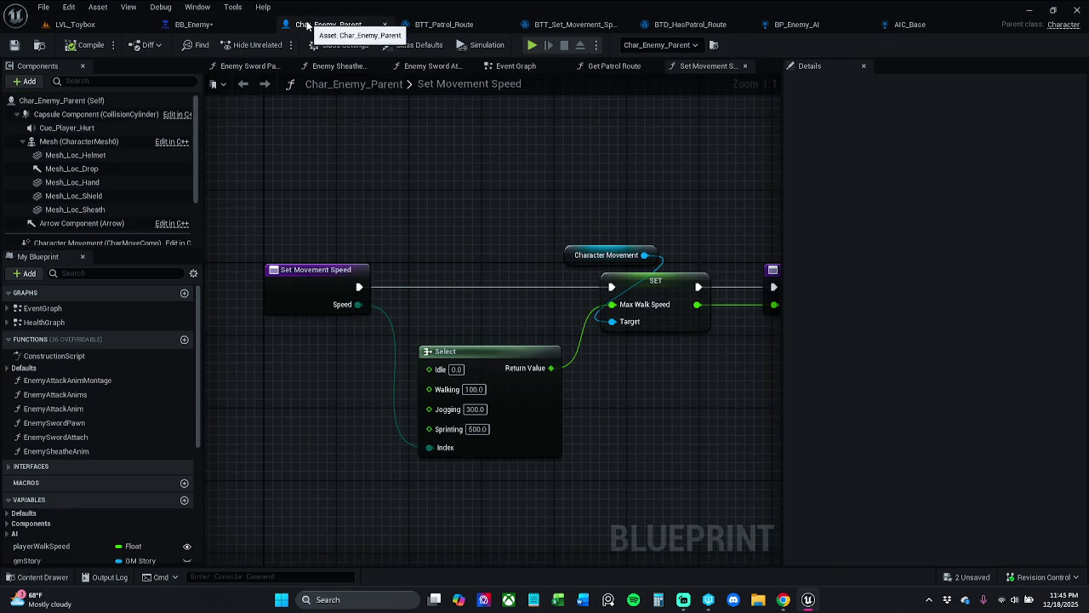
# Step: Set Char_Enemy_Parent's AI Controller Class to AIC_Base and save the Blueprint
pyautogui.click(338, 44)
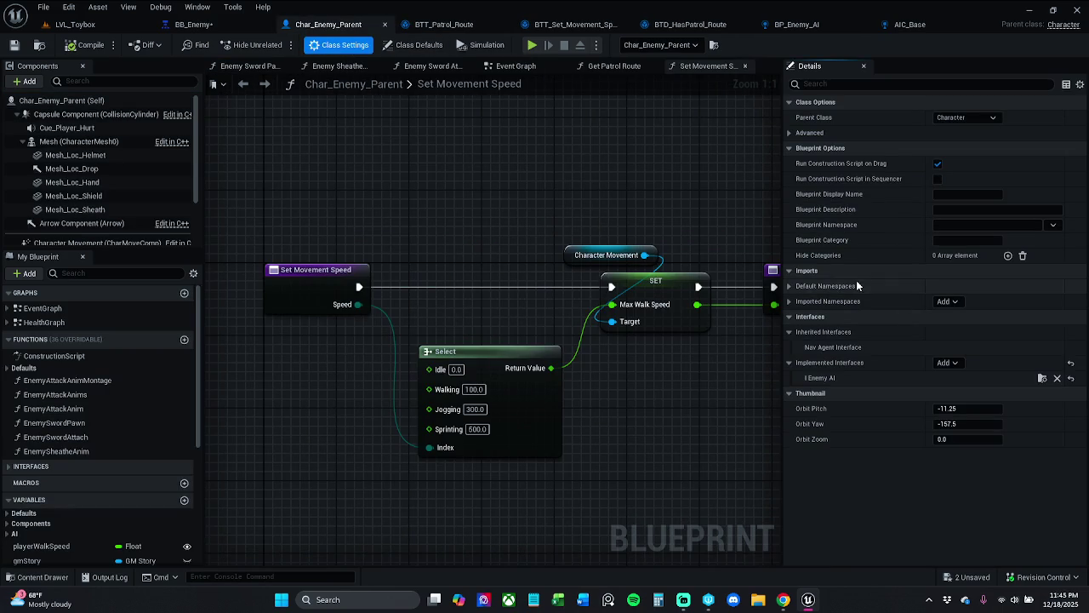
pyautogui.click(924, 87)
pyautogui.write('controller')
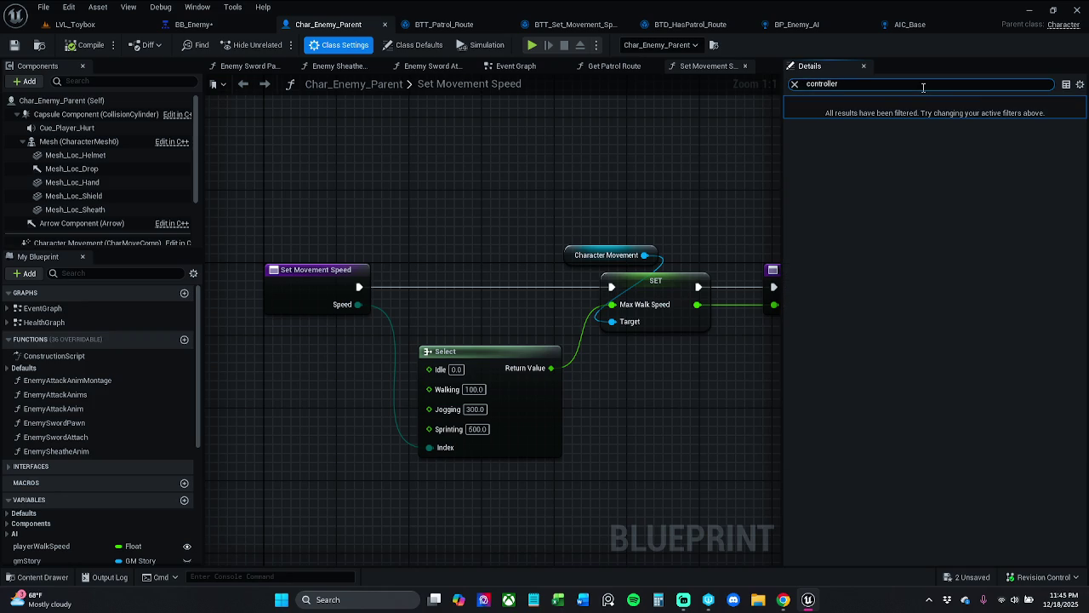
pyautogui.click(181, 101)
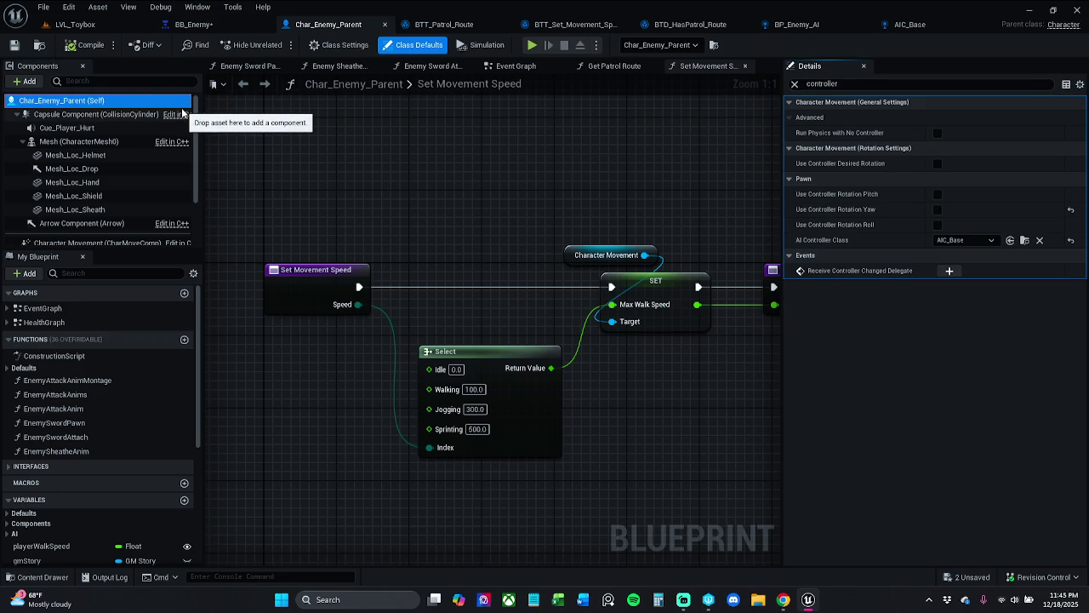
pyautogui.click(987, 241)
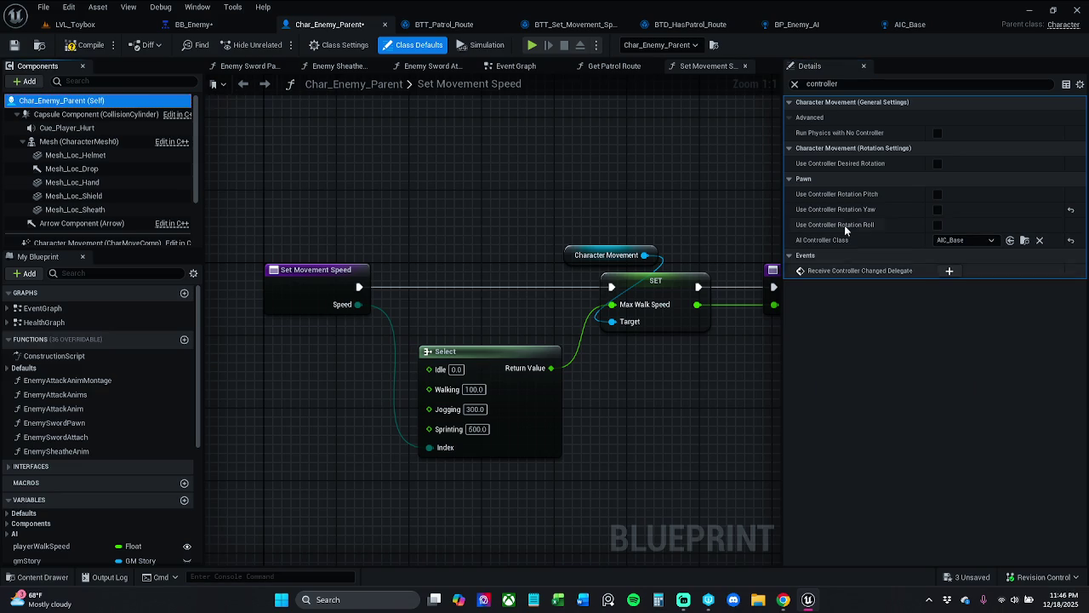
pyautogui.click(19, 45)
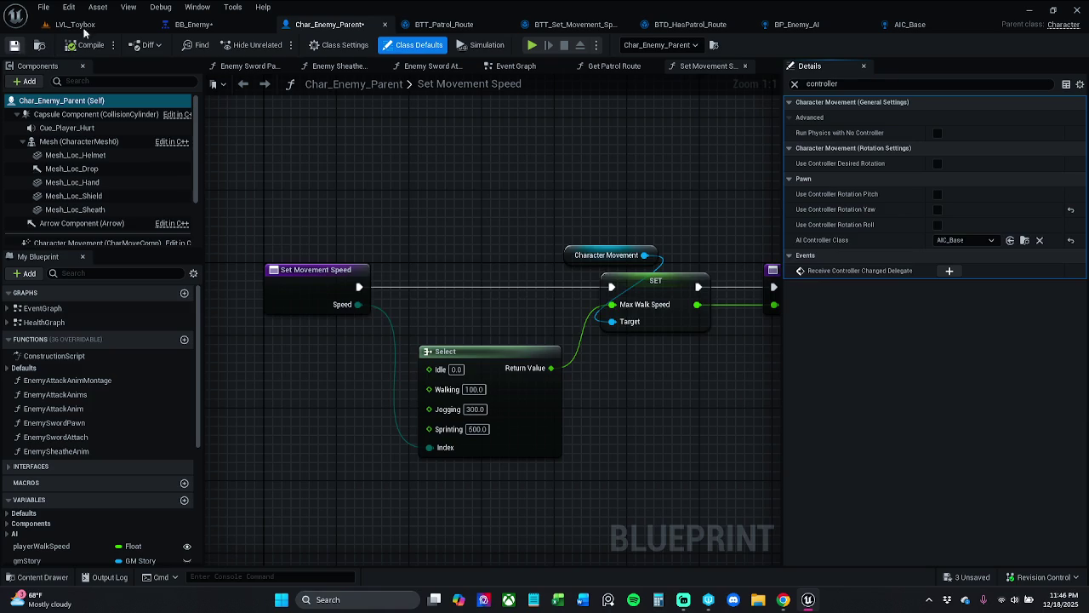
pyautogui.click(75, 23)
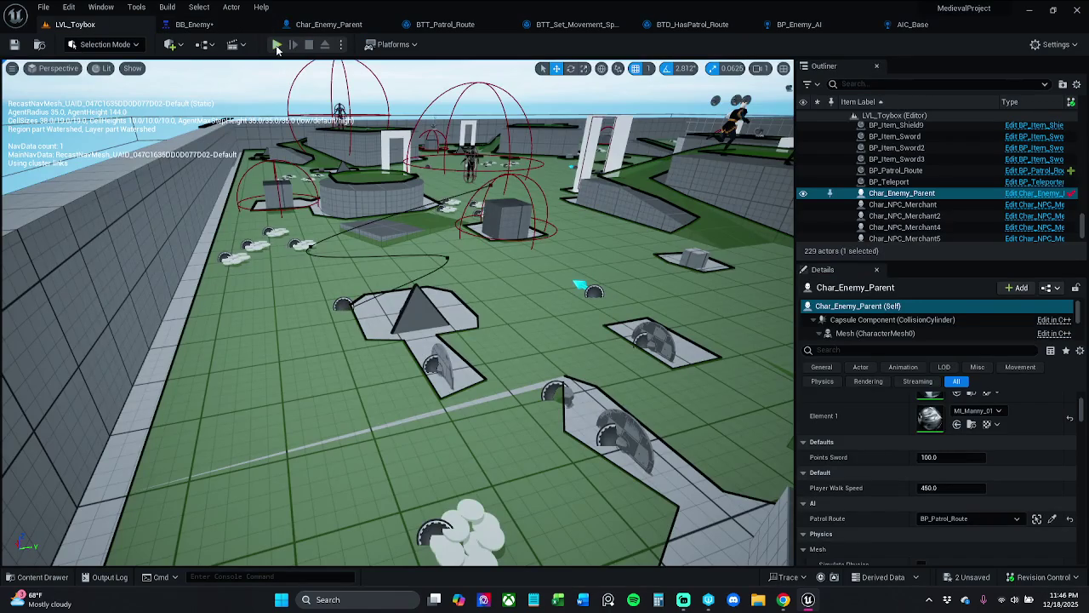
# Step: Briefly play-test LVL_Toybox running forward, then stop and view BB_Enemy's keys
pyautogui.click(277, 44)
pyautogui.press('w')
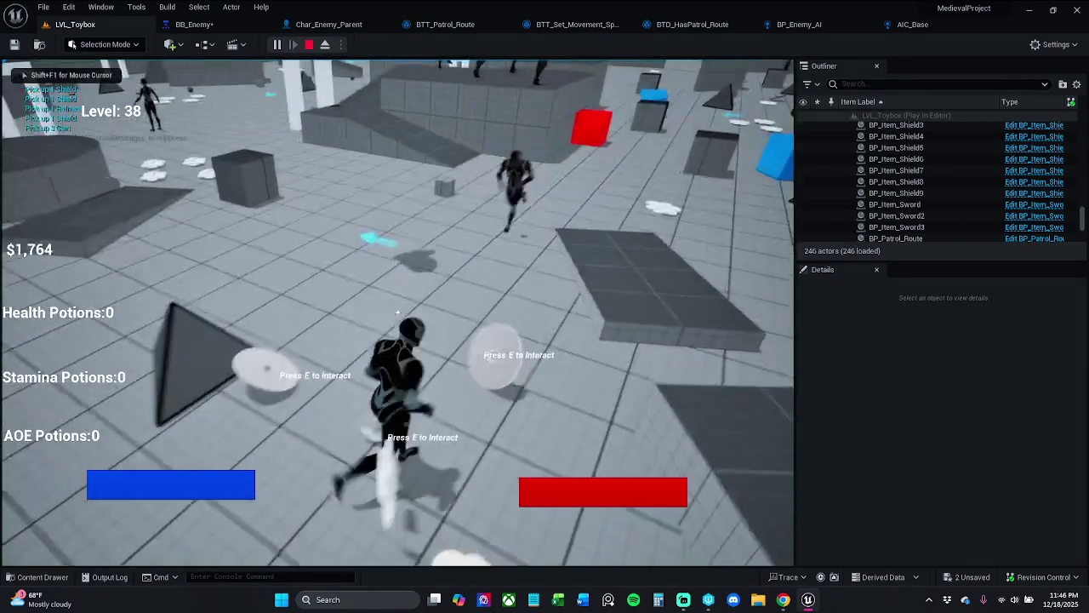
pyautogui.press('w')
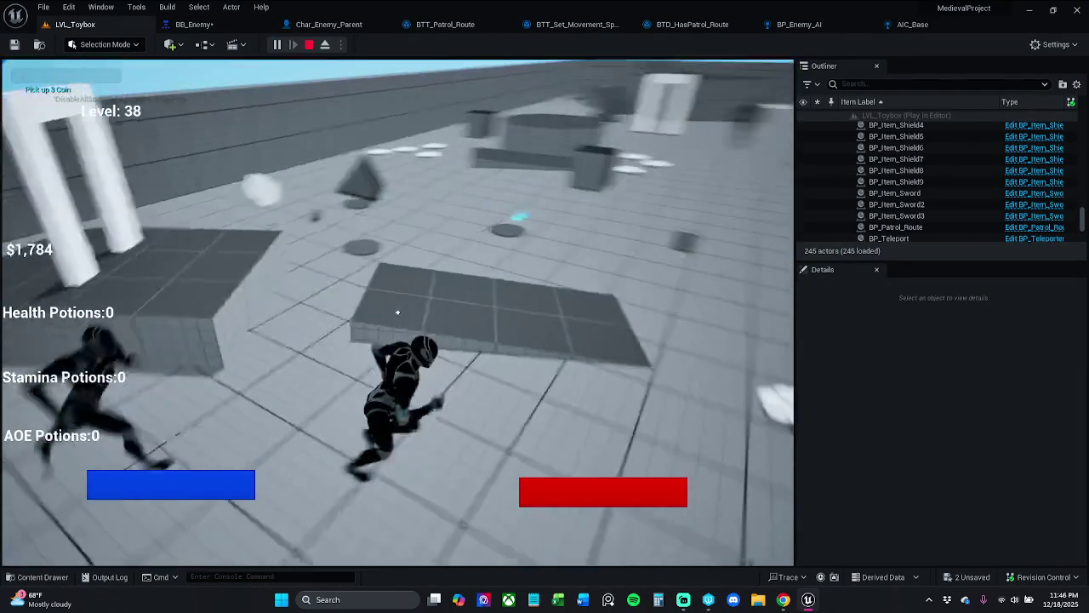
pyautogui.press('Escape')
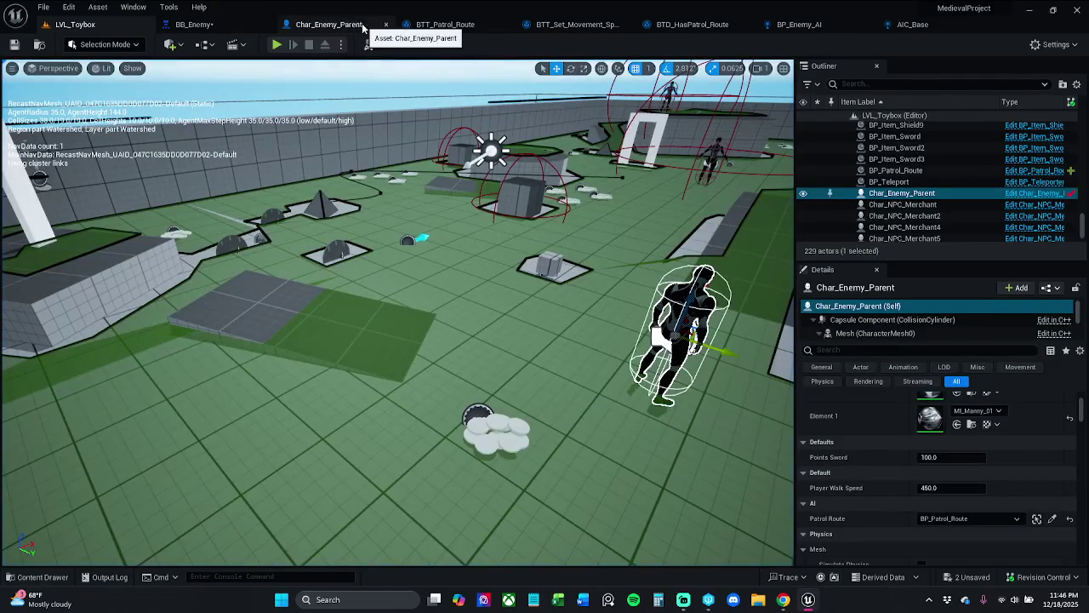
pyautogui.click(194, 24)
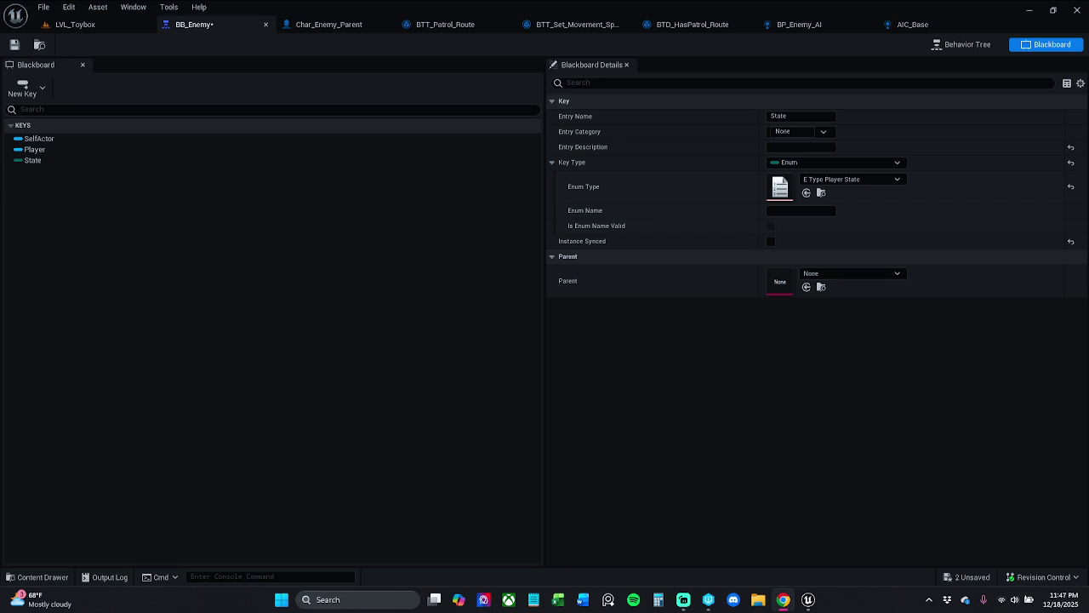
# Step: Pan AIC_Base's Event Graph left and select the Blackboard getter node
pyautogui.click(913, 24)
pyautogui.moveTo(701, 203); pyautogui.dragTo(497, 201)
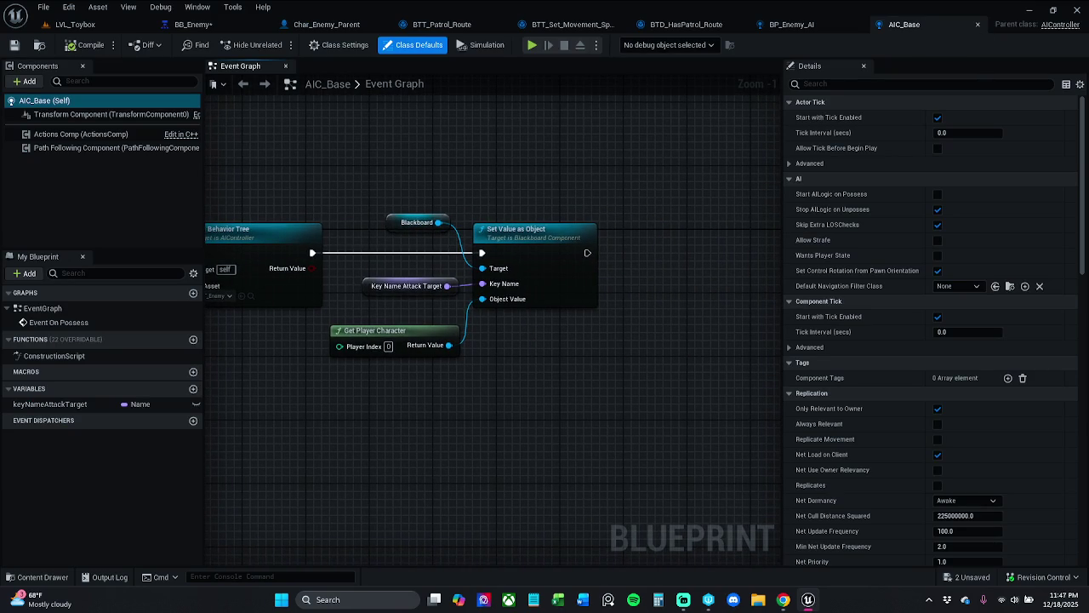
pyautogui.moveTo(607, 292); pyautogui.dragTo(528, 298)
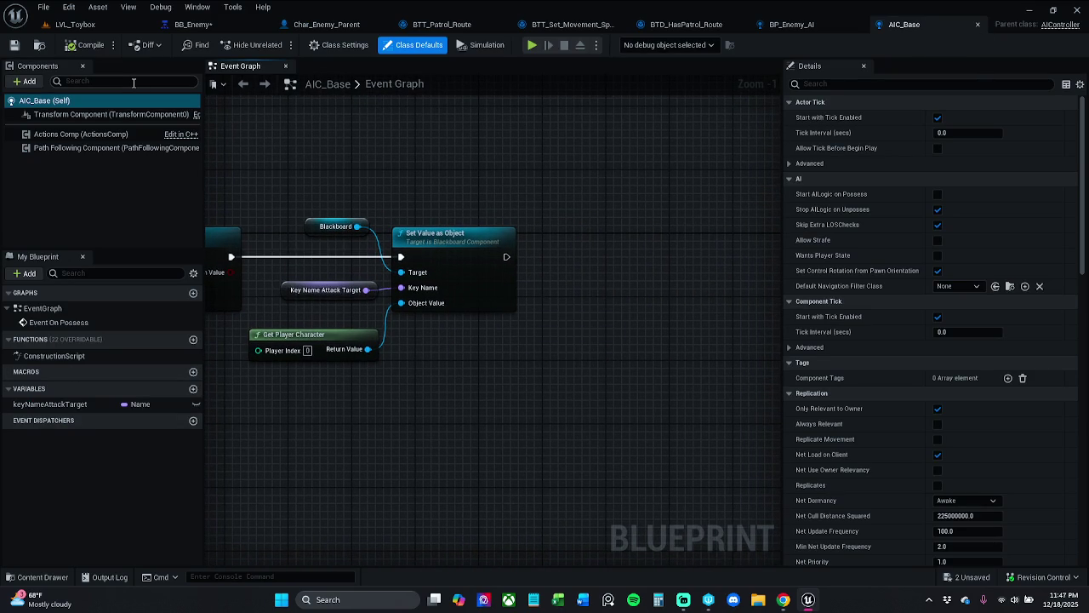
pyautogui.click(342, 232)
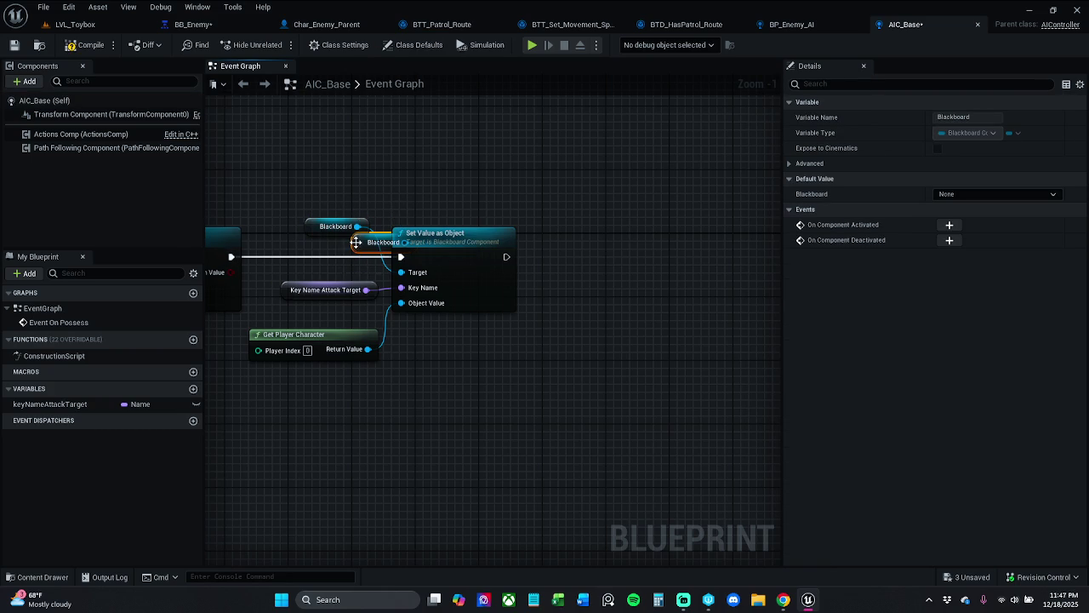
# Step: Paste a copy of the Blackboard getter and create a Set Value as Enum node from it
pyautogui.hotkey('ctrl', 'v')
pyautogui.moveTo(565, 177)
pyautogui.mouseDown()
pyautogui.moveTo(528, 223)
pyautogui.moveTo(619, 214)
pyautogui.moveTo(600, 251)
pyautogui.mouseUp()
pyautogui.write('set va')
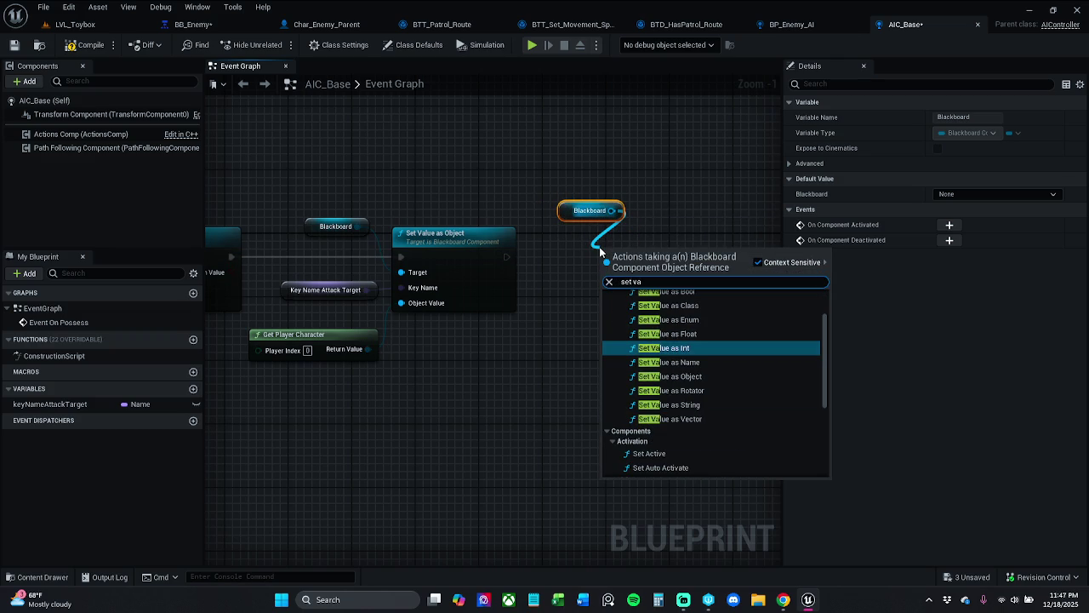
pyautogui.write('lue as')
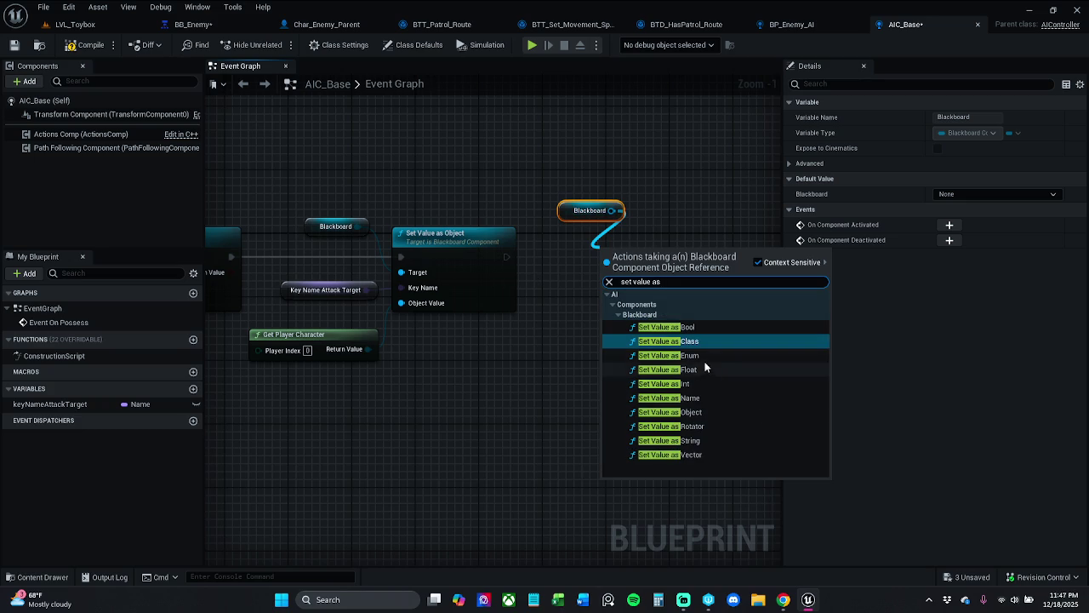
pyautogui.click(699, 357)
# Step: Chain Set Value as Enum after Set Value as Object and straighten the execution link
pyautogui.moveTo(507, 256)
pyautogui.mouseDown()
pyautogui.moveTo(600, 272)
pyautogui.moveTo(636, 254)
pyautogui.mouseUp()
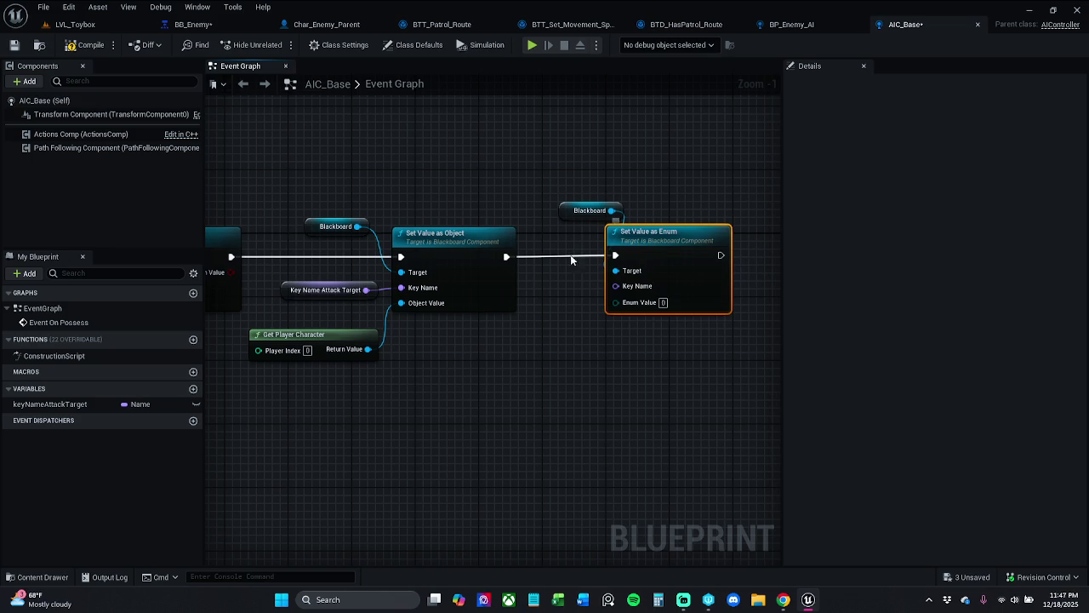
pyautogui.keyDown('shift'); pyautogui.click(485, 254); pyautogui.keyUp('shift')
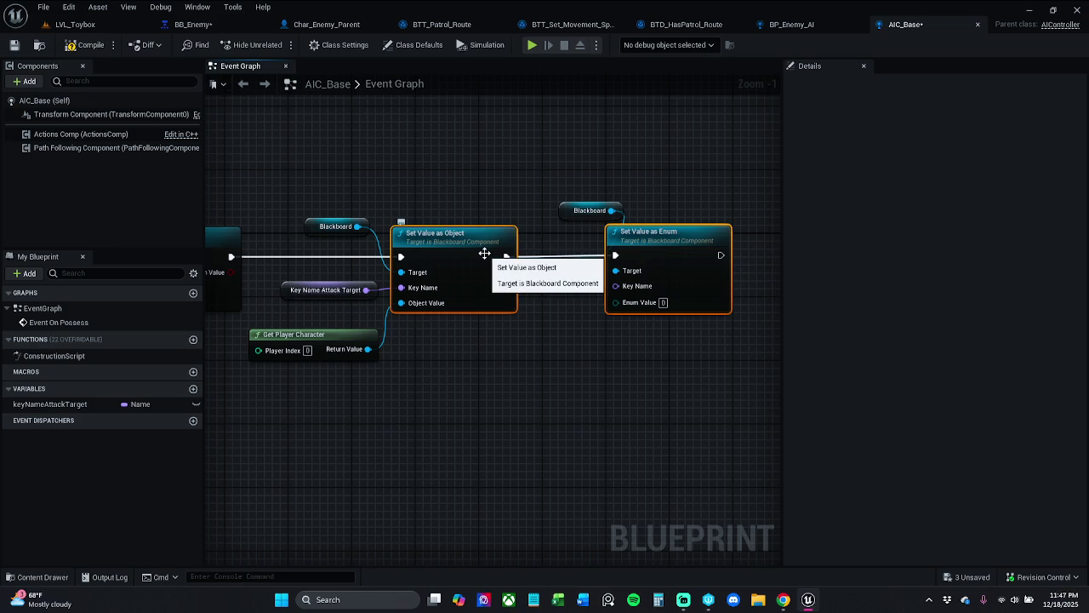
pyautogui.press('q')
pyautogui.click(519, 203)
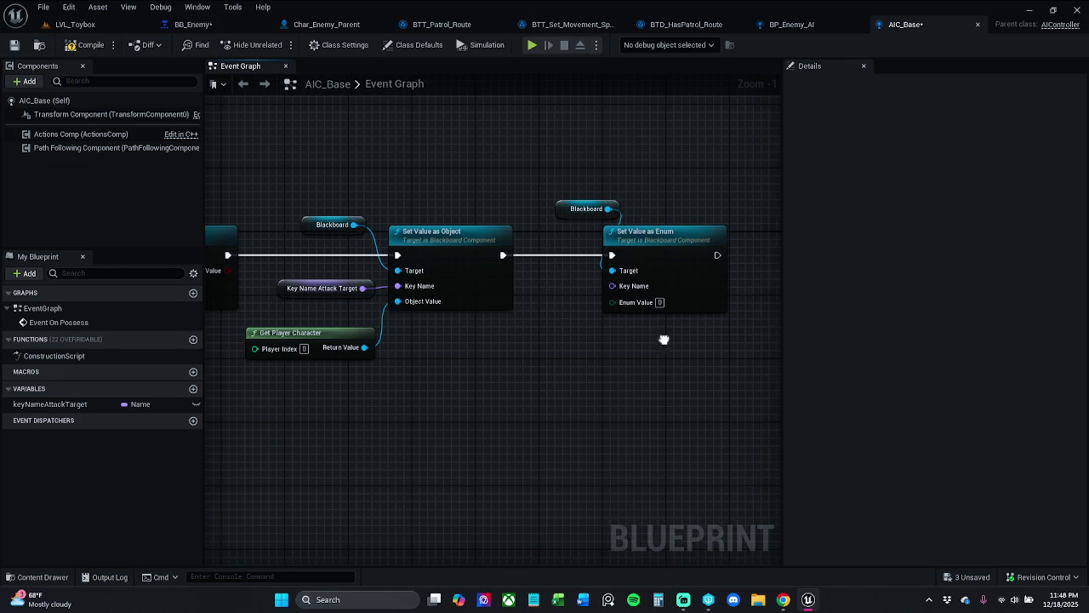
pyautogui.moveTo(664, 338); pyautogui.dragTo(675, 321)
pyautogui.moveTo(629, 286)
pyautogui.mouseDown()
pyautogui.moveTo(611, 292)
pyautogui.moveTo(584, 334)
pyautogui.mouseUp()
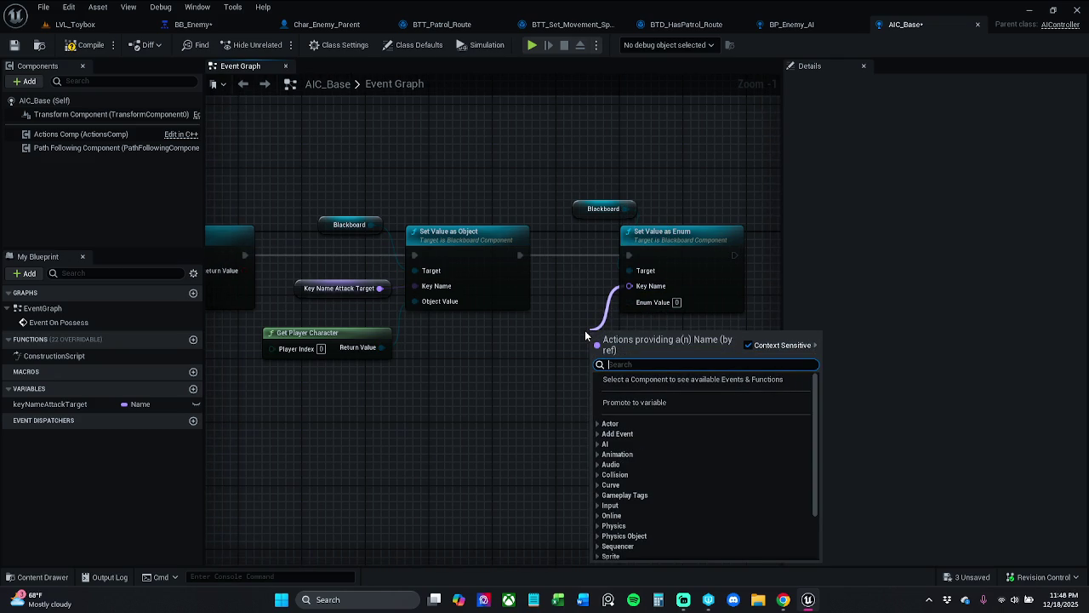
pyautogui.click(466, 344)
pyautogui.click(340, 288)
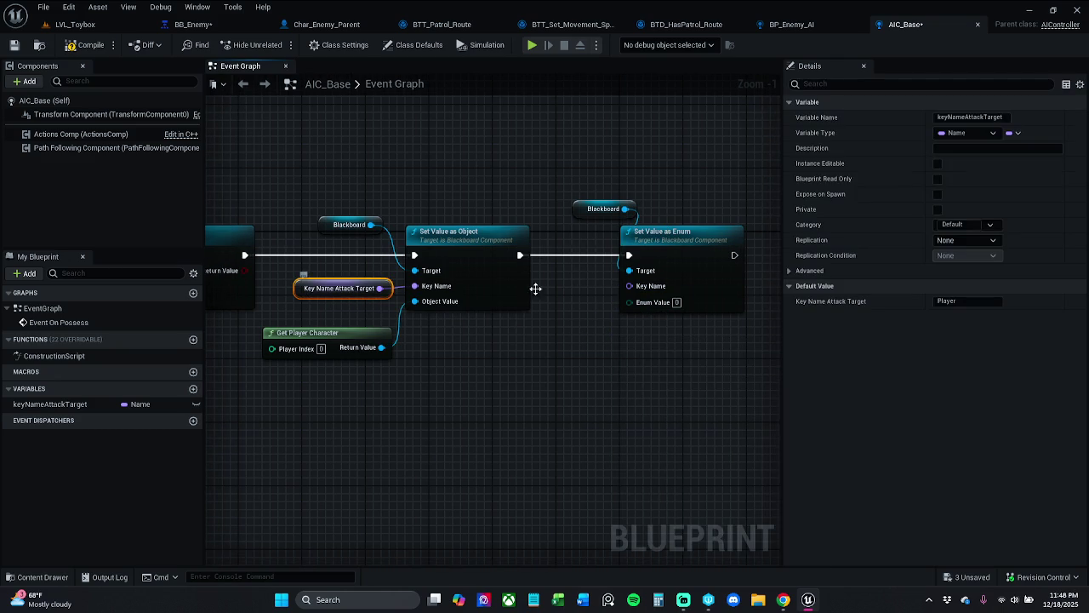
# Step: Rename the keyNameAttackTarget variable to keyAttackTarget and compile AIC_Base
pyautogui.click(969, 117)
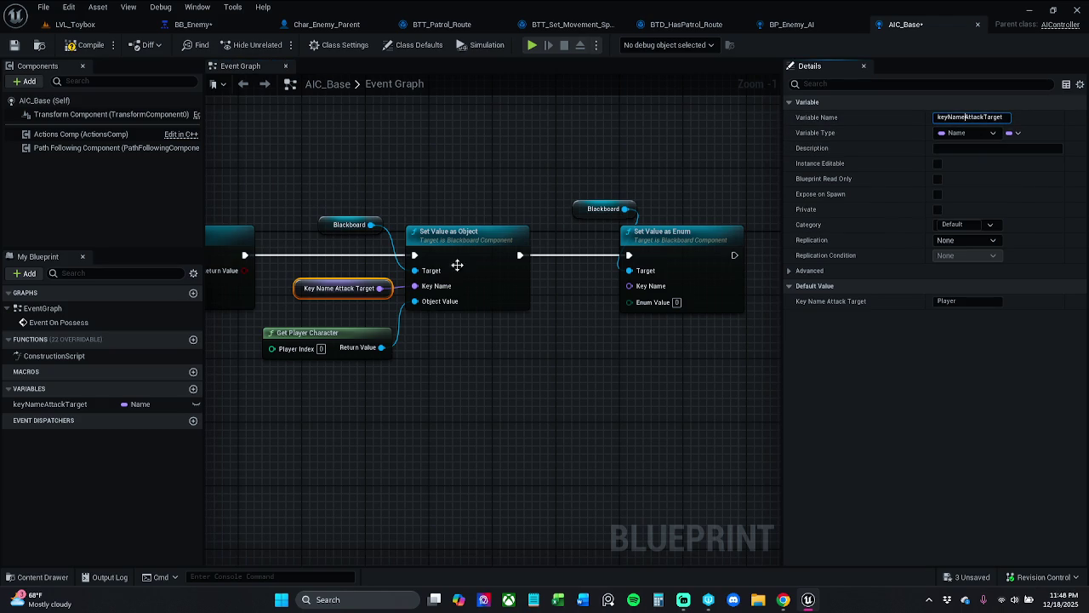
pyautogui.click(73, 405)
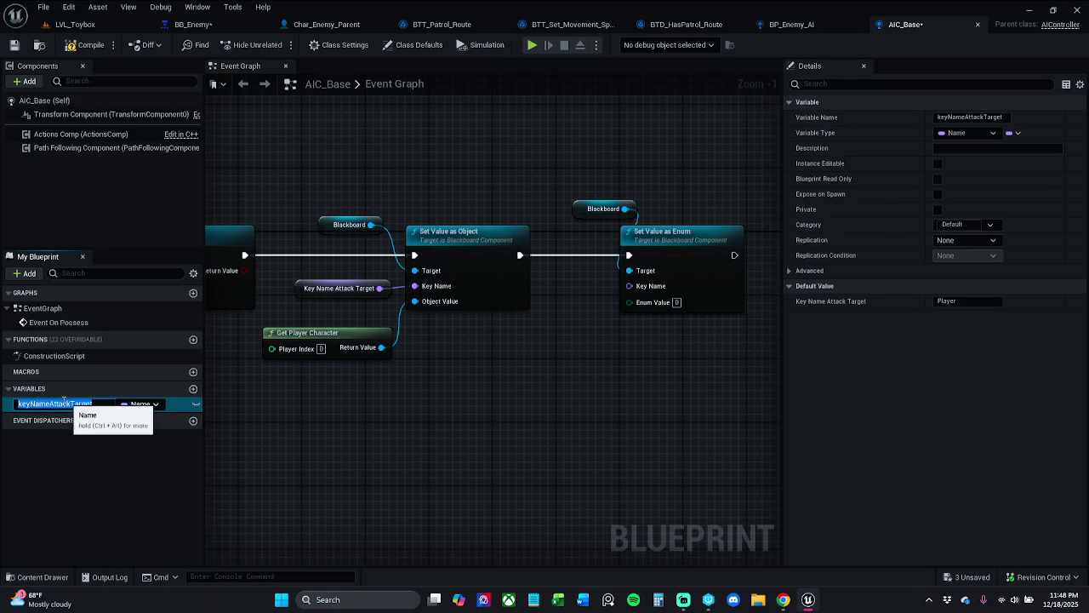
pyautogui.press('F2')
pyautogui.press('BackSpace')
pyautogui.press('BackSpace')
pyautogui.press('BackSpace')
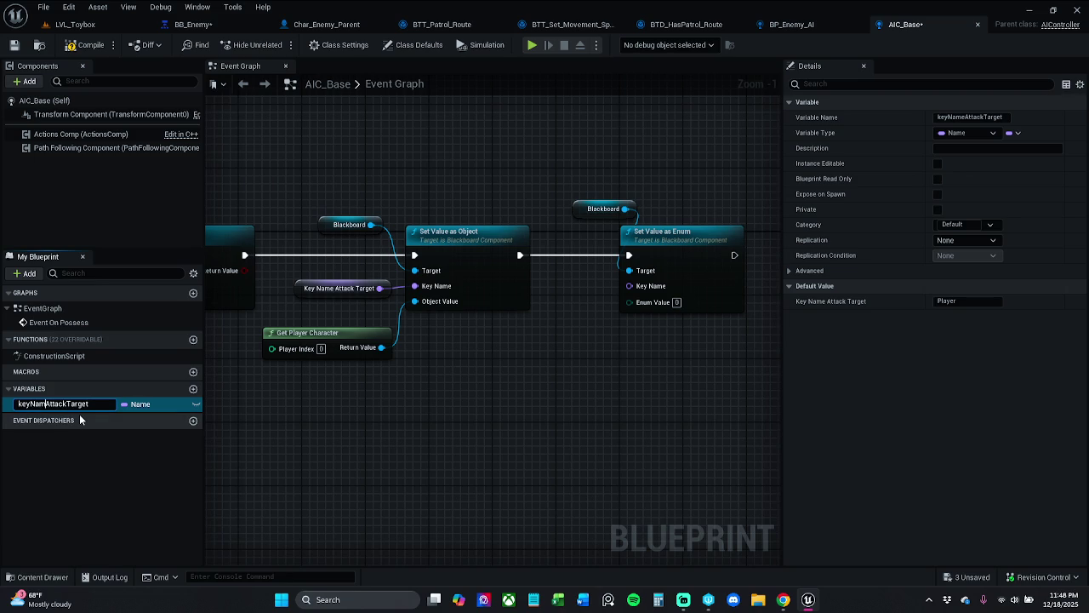
pyautogui.press('Return')
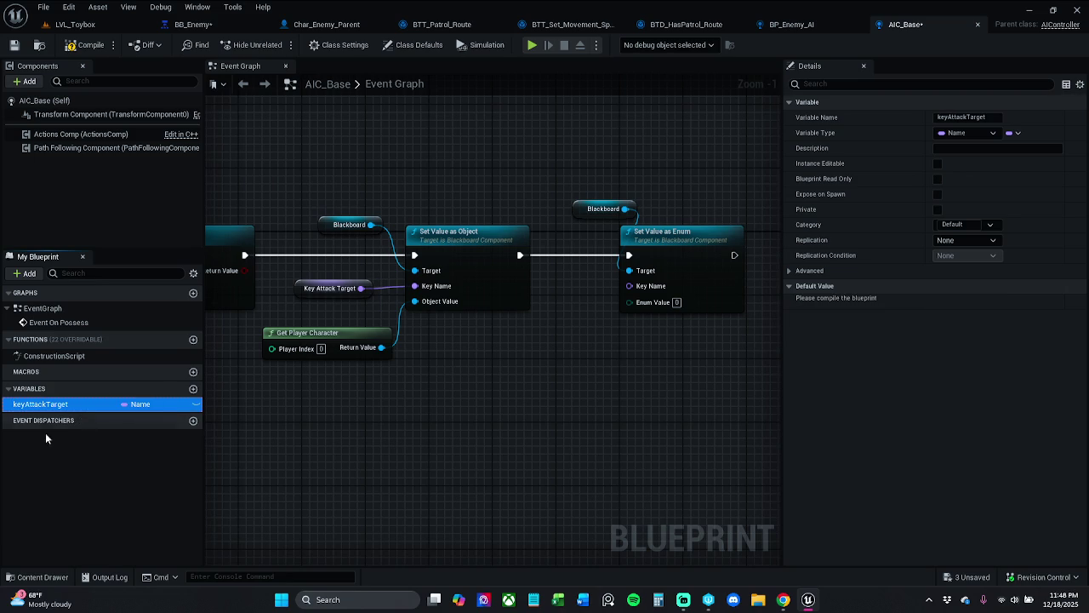
pyautogui.click(80, 48)
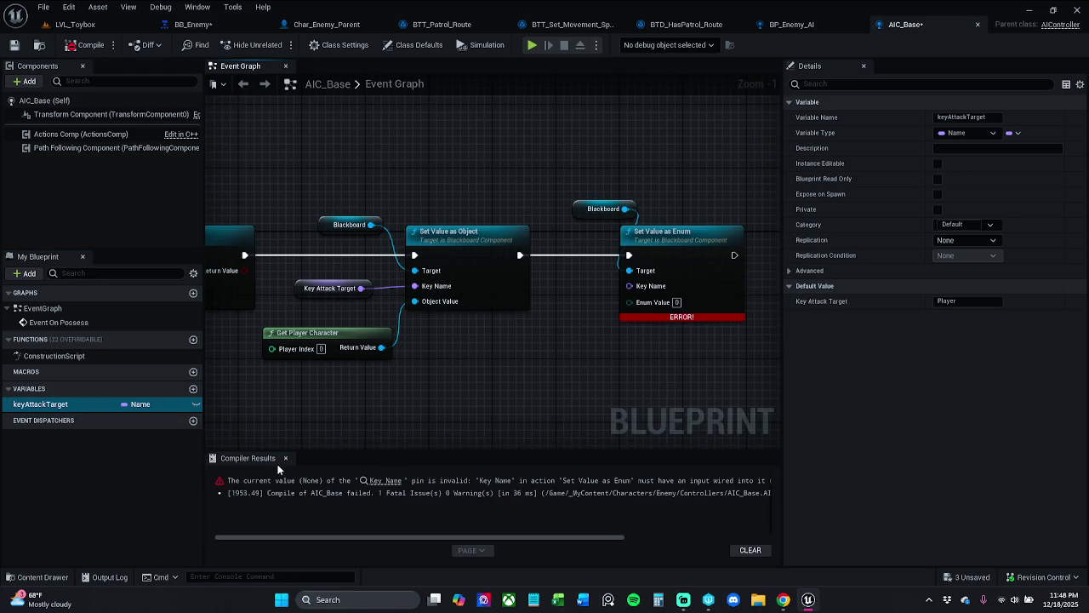
# Step: Promote the Set Value as Enum node's Key Name input to a new variable
pyautogui.click(285, 458)
pyautogui.moveTo(630, 286)
pyautogui.mouseDown()
pyautogui.moveTo(601, 369)
pyautogui.moveTo(596, 354)
pyautogui.mouseUp()
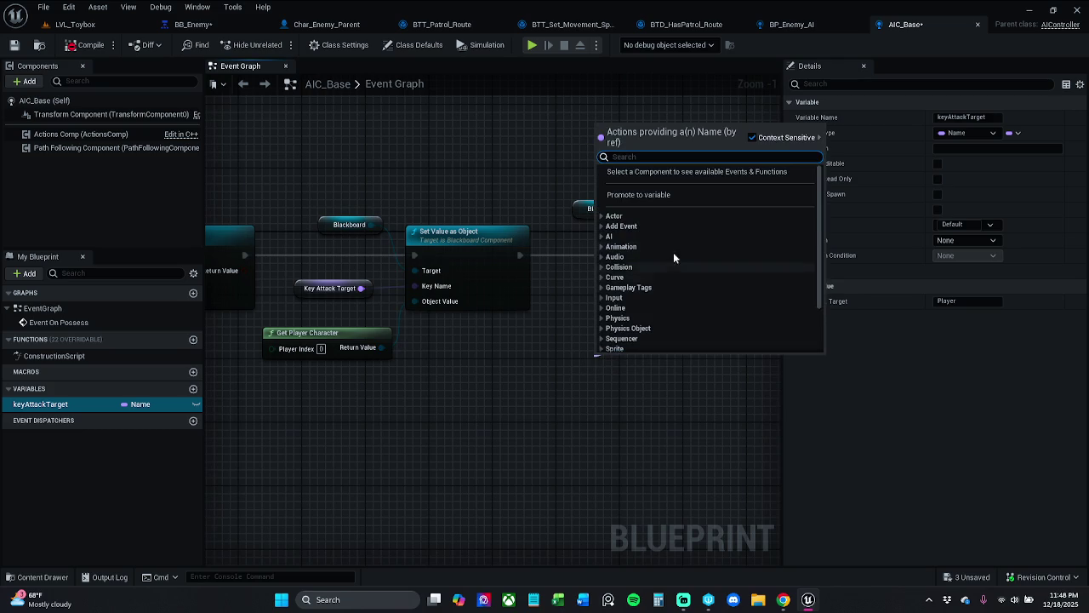
pyautogui.click(639, 194)
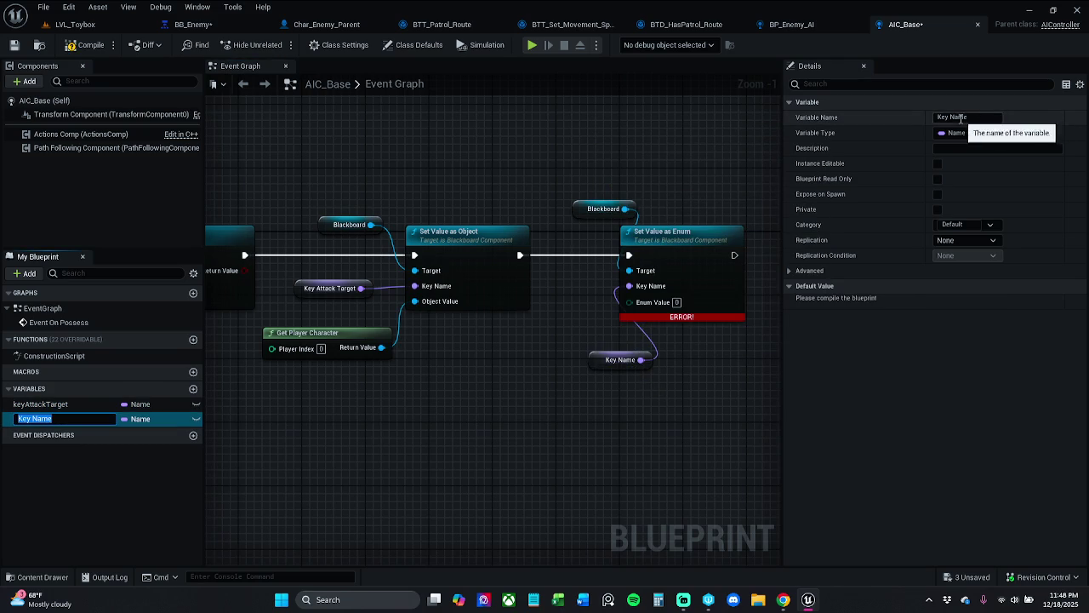
pyautogui.press('Return')
# Step: Rename the new variable to KeyEnumState and recompile AIC_Base
pyautogui.doubleClick(62, 421)
pyautogui.write('0')
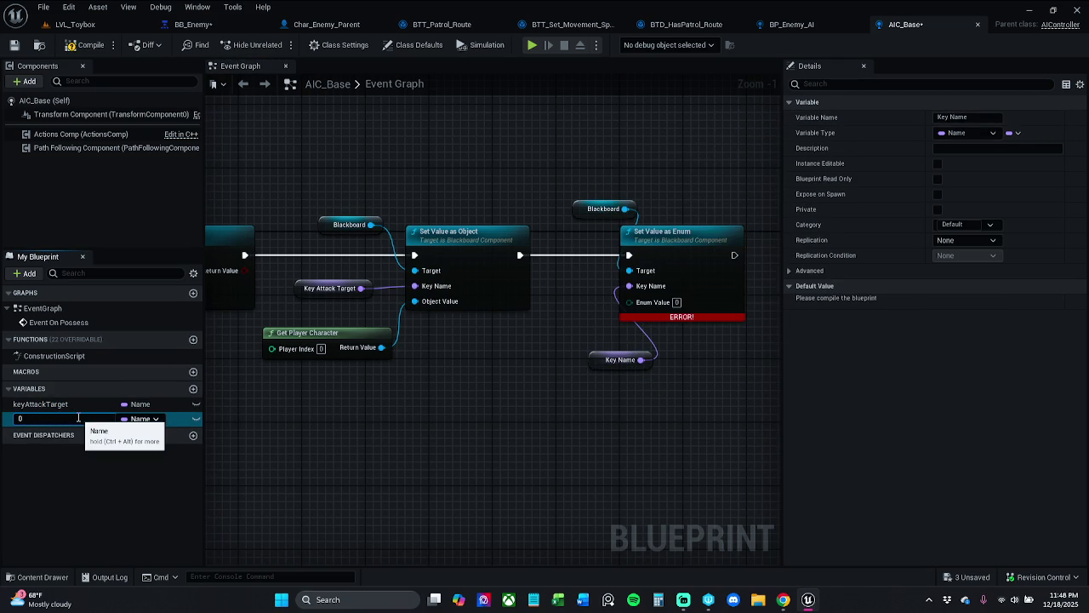
pyautogui.press('Escape')
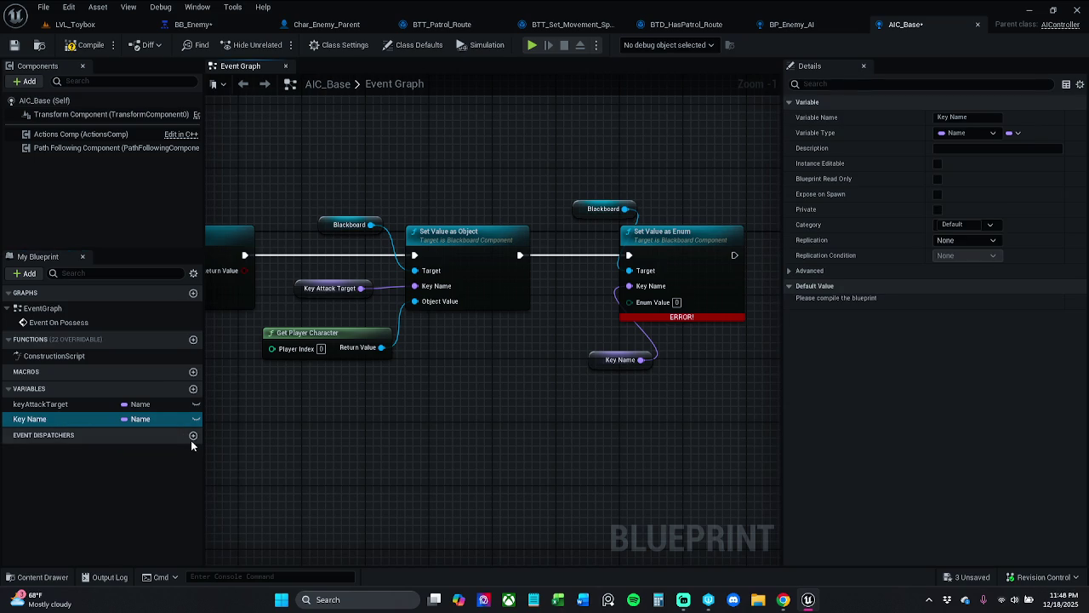
pyautogui.doubleClick(66, 422)
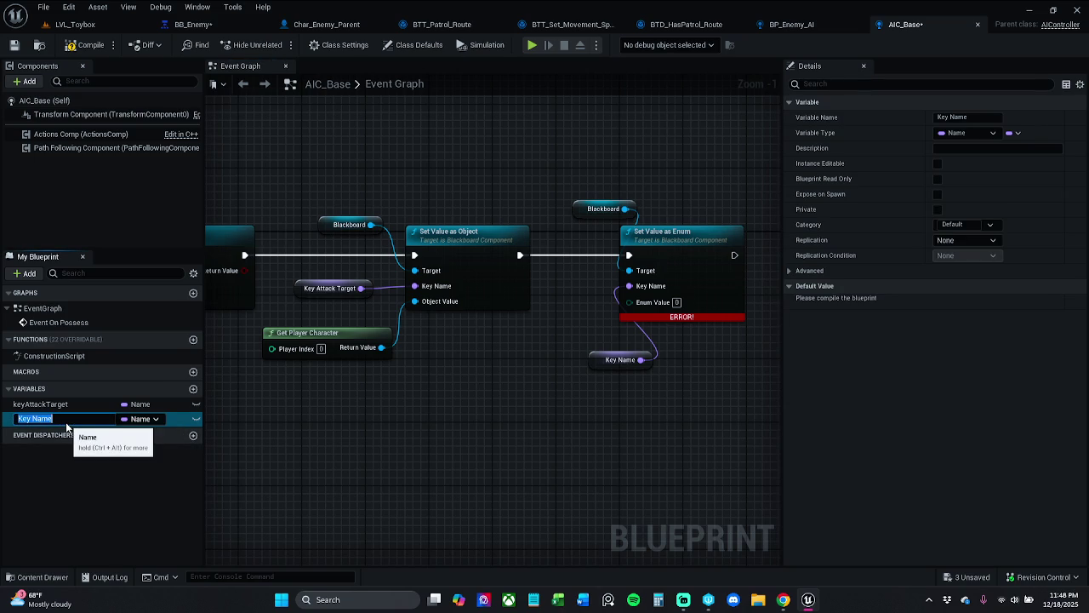
pyautogui.click(67, 423)
pyautogui.press('BackSpace')
pyautogui.press('BackSpace')
pyautogui.press('BackSpace')
pyautogui.write('S')
pyautogui.write('num')
pyautogui.press('BackSpace')
pyautogui.press('BackSpace')
pyautogui.press('BackSpace')
pyautogui.write('EnumS')
pyautogui.write('tate')
pyautogui.press('Return')
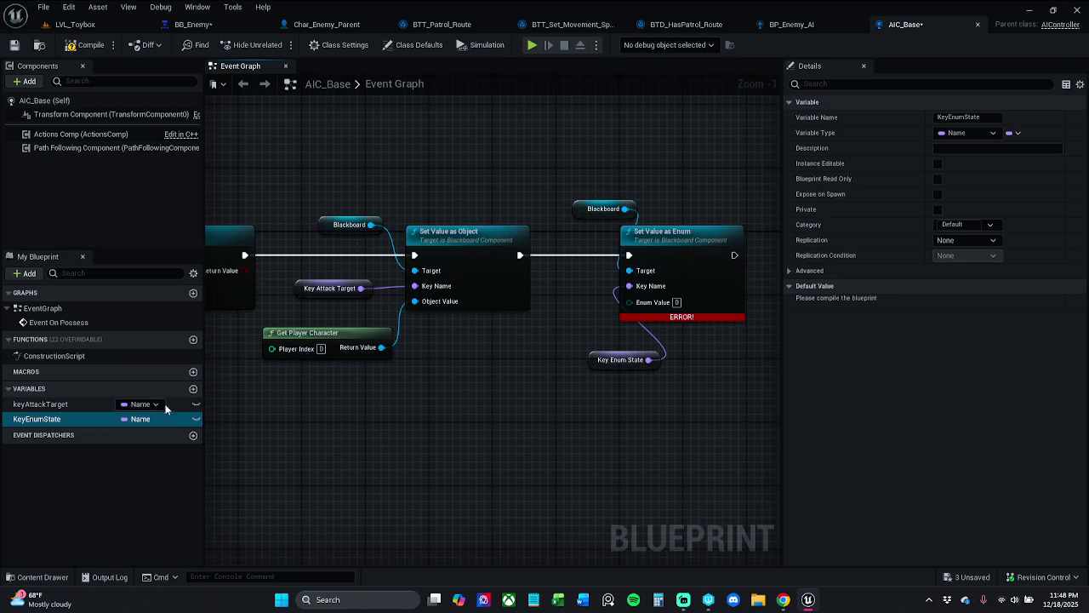
pyautogui.click(85, 44)
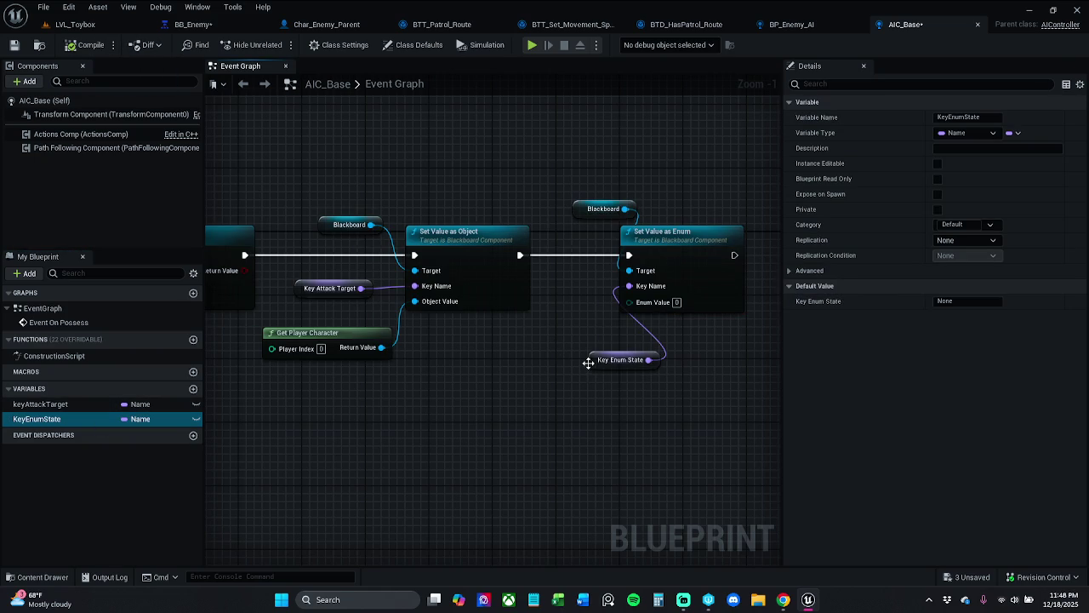
# Step: Arrange the Key Enum State getter, Blackboard and Set Value as Enum nodes together
pyautogui.moveTo(599, 366); pyautogui.dragTo(541, 330)
pyautogui.moveTo(542, 171); pyautogui.dragTo(681, 332)
pyautogui.moveTo(683, 262); pyautogui.dragTo(699, 260)
pyautogui.click(717, 241)
pyautogui.keyDown('ctrl'); pyautogui.click(478, 243); pyautogui.keyUp('ctrl')
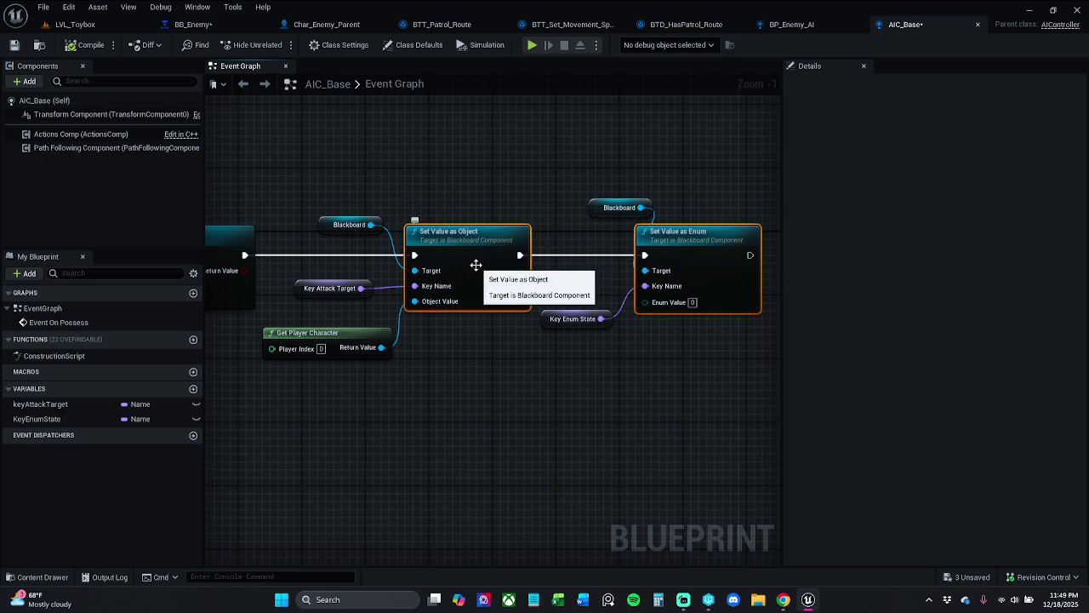
pyautogui.click(463, 172)
pyautogui.click(330, 290)
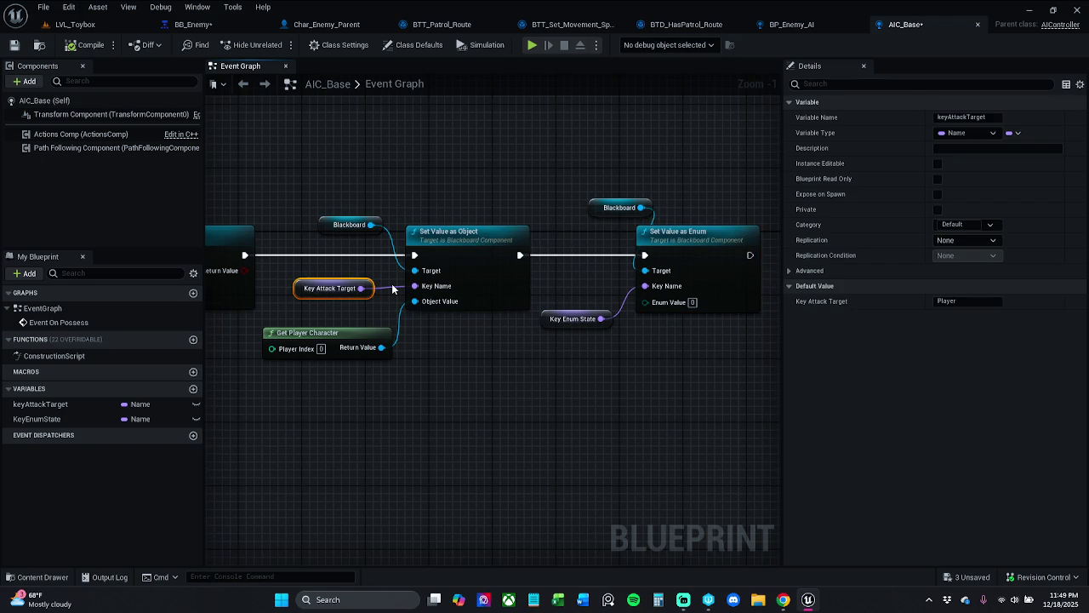
pyautogui.click(575, 318)
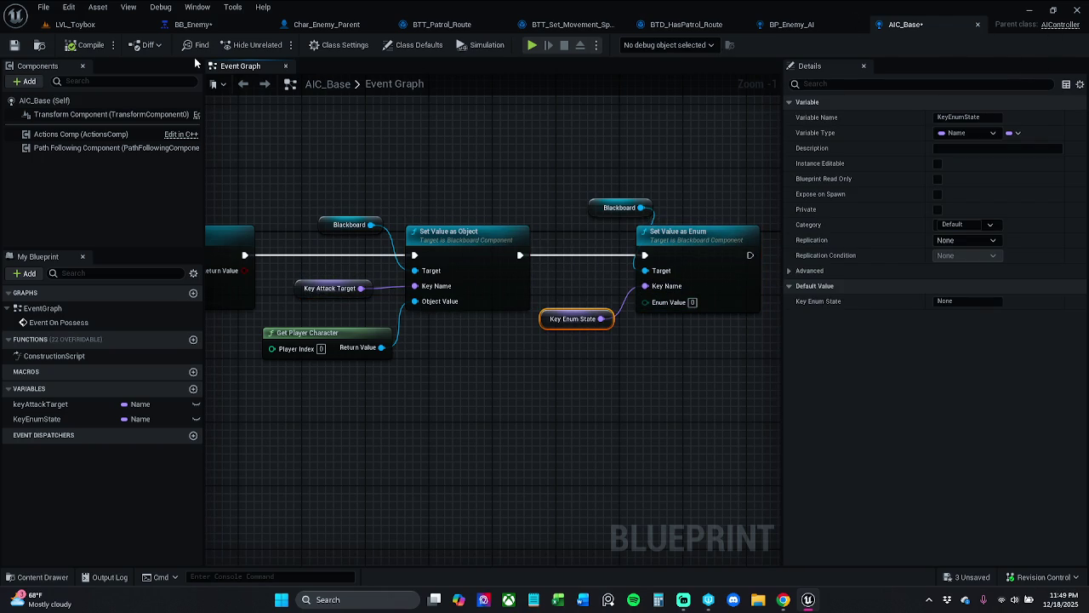
# Step: Check BB_Enemy's keys, then set Key Enum State's default value to State
pyautogui.click(187, 25)
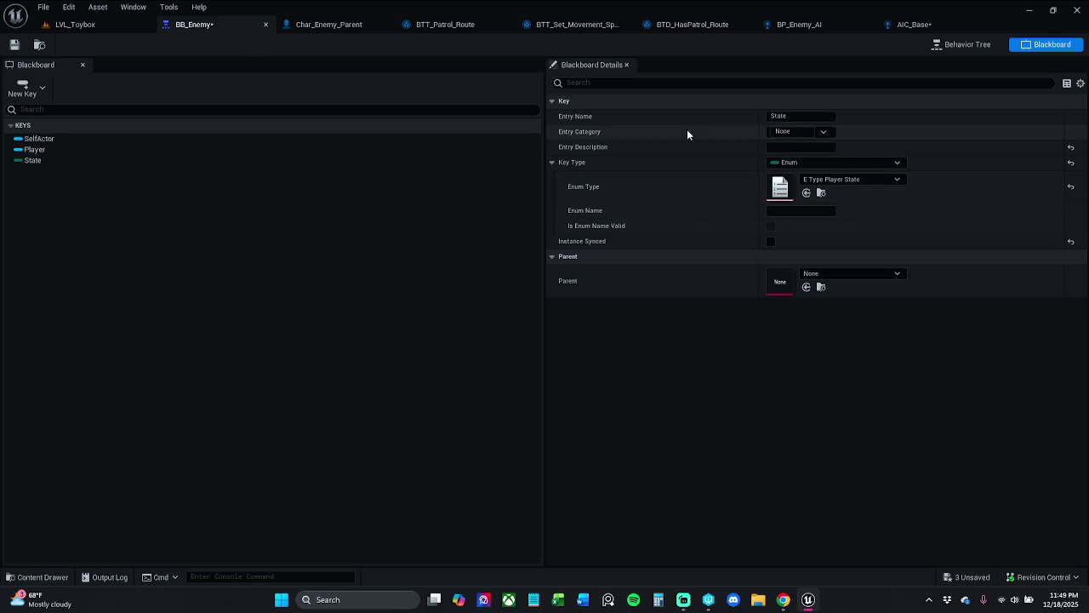
pyautogui.click(927, 25)
pyautogui.click(945, 302)
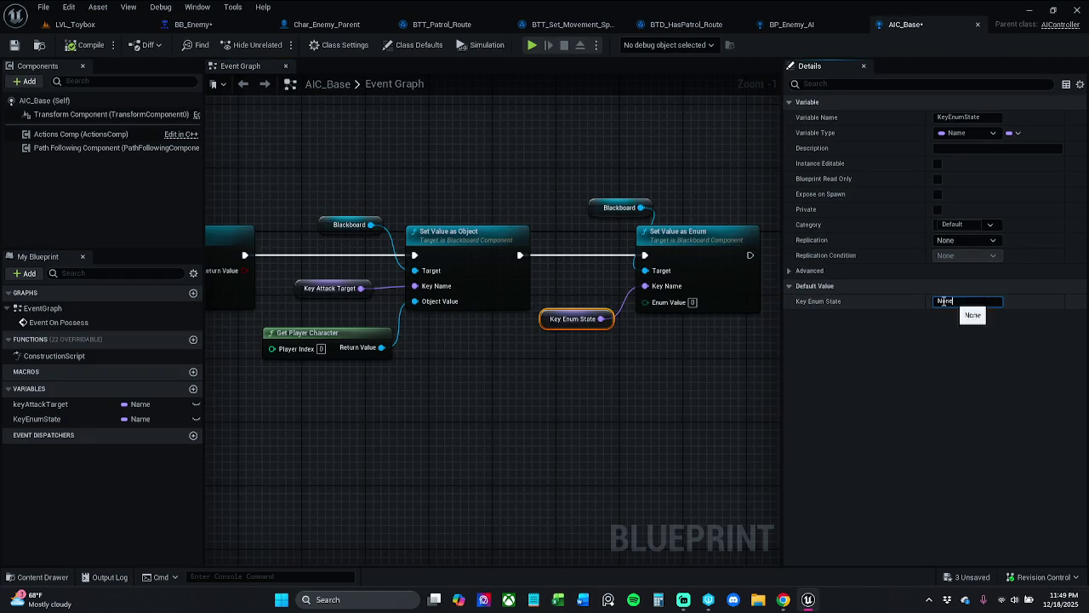
pyautogui.write('State')
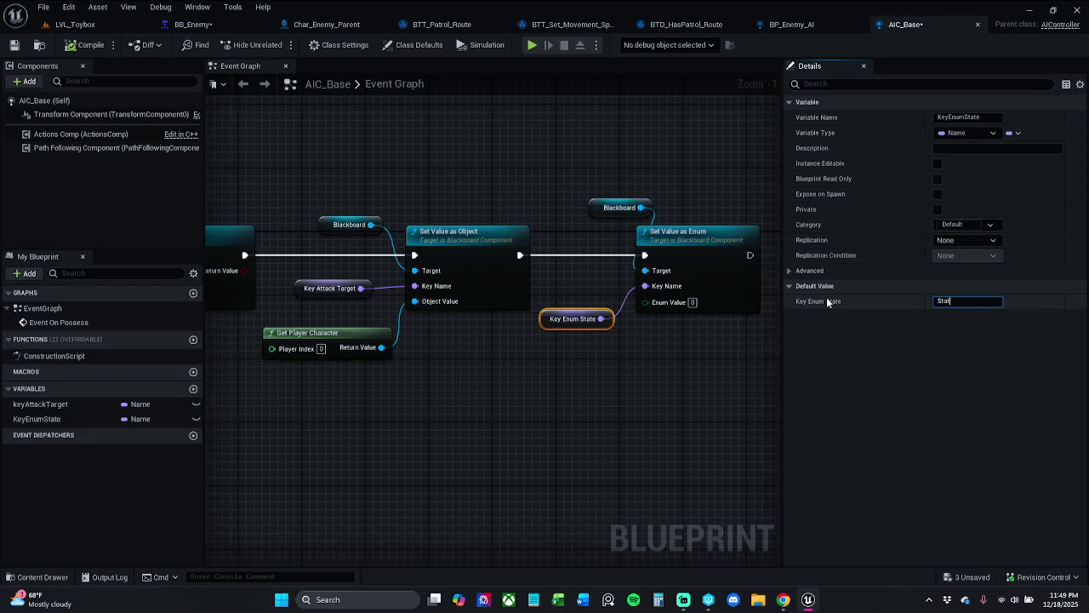
pyautogui.press('Return')
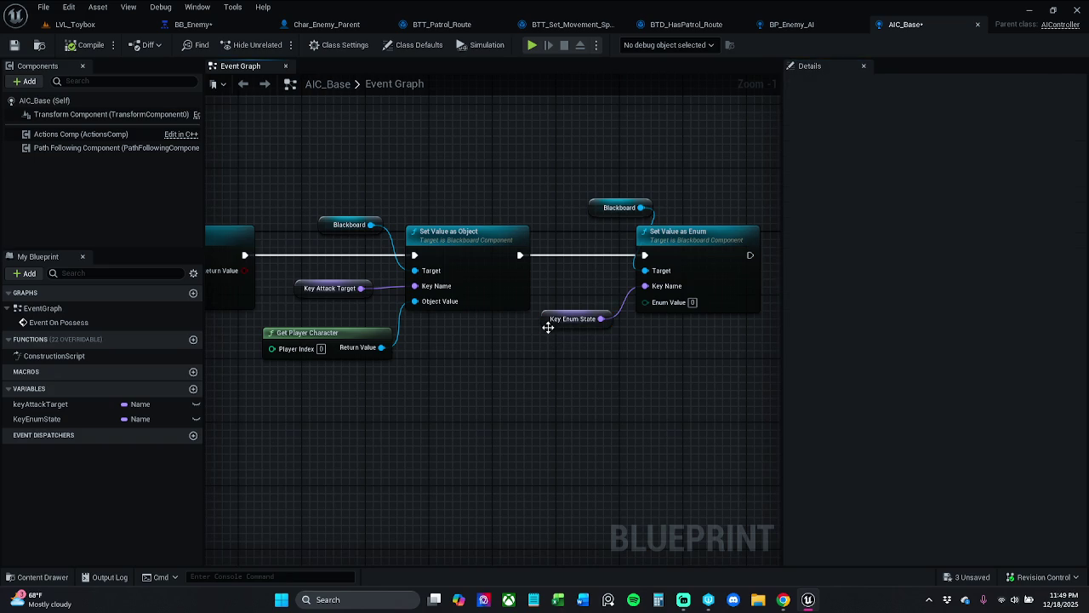
# Step: Feed the Enum Value input from a Literal enum E_Type_Player_State node, searched as 'literal enum E_type_Pla'
pyautogui.moveTo(547, 328); pyautogui.dragTo(554, 306)
pyautogui.moveTo(645, 302); pyautogui.dragTo(561, 352)
pyautogui.write('make ')
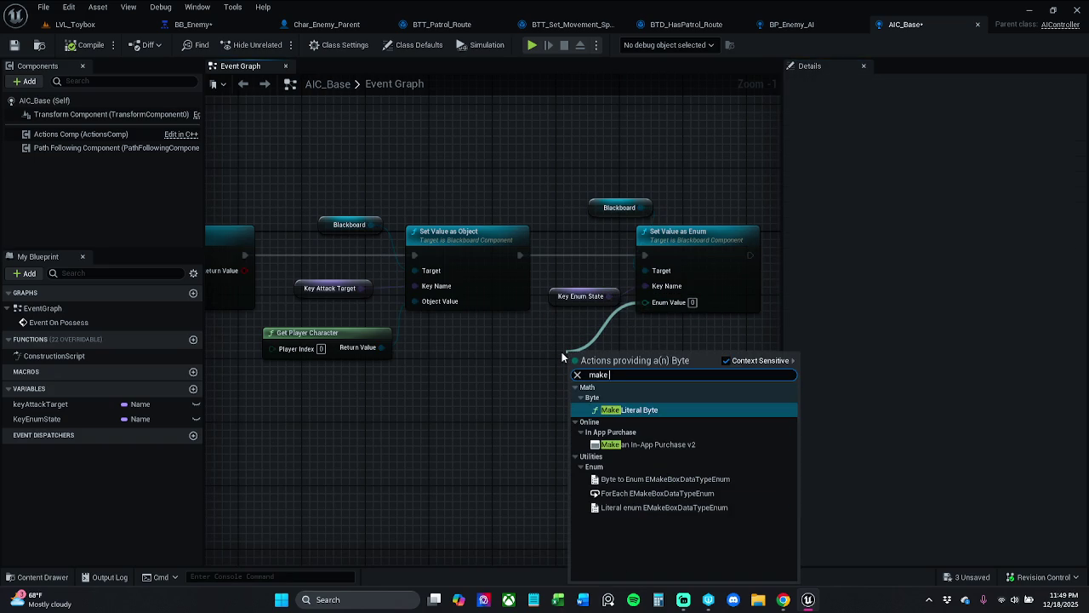
pyautogui.write('lite')
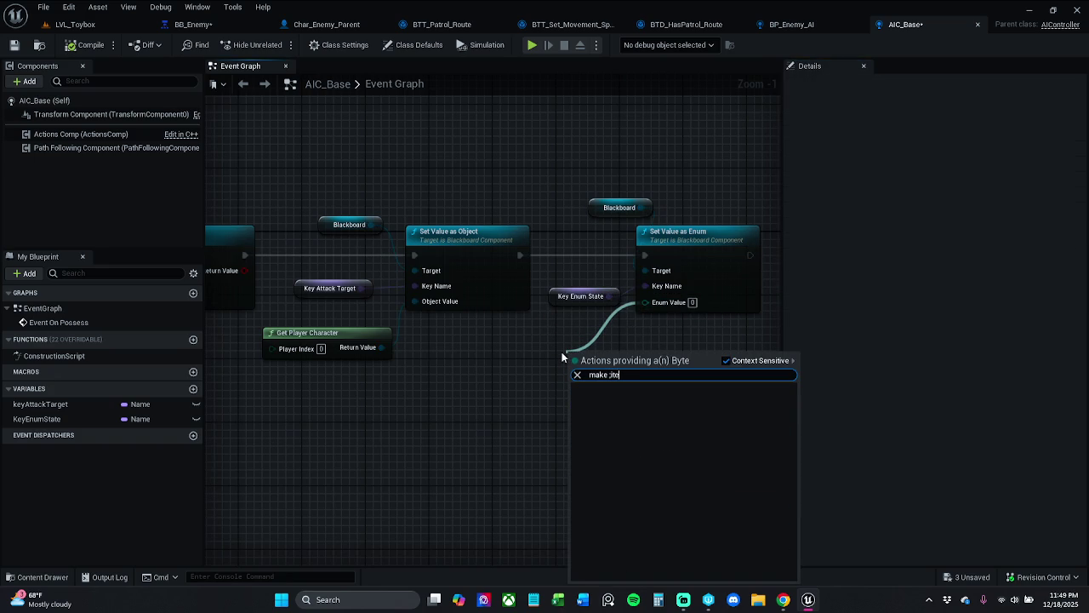
pyautogui.press('BackSpace')
pyautogui.press('BackSpace')
pyautogui.press('BackSpace')
pyautogui.write('liter')
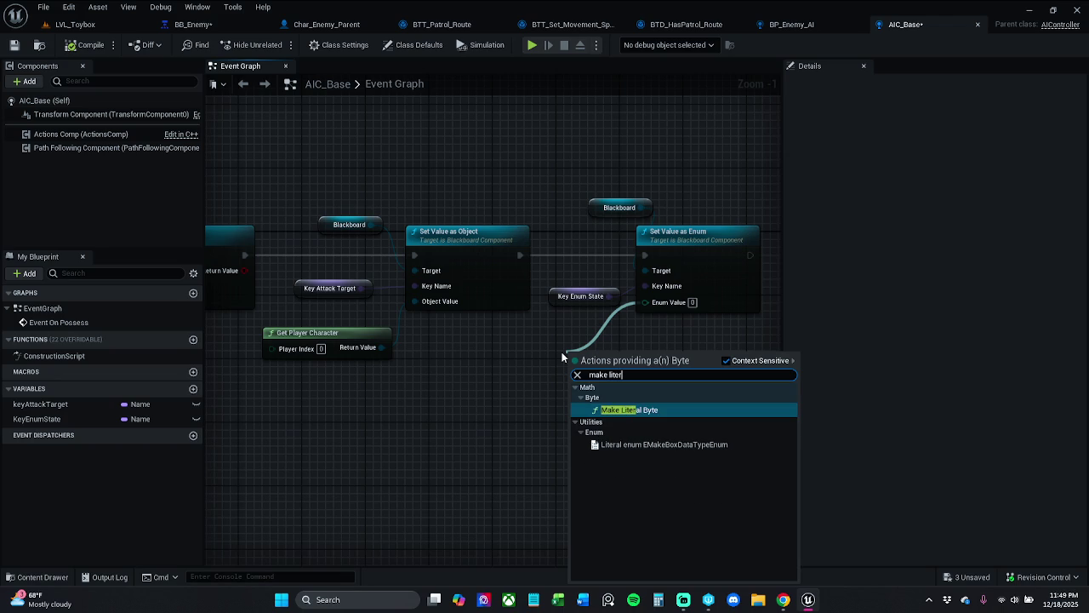
pyautogui.press('Down')
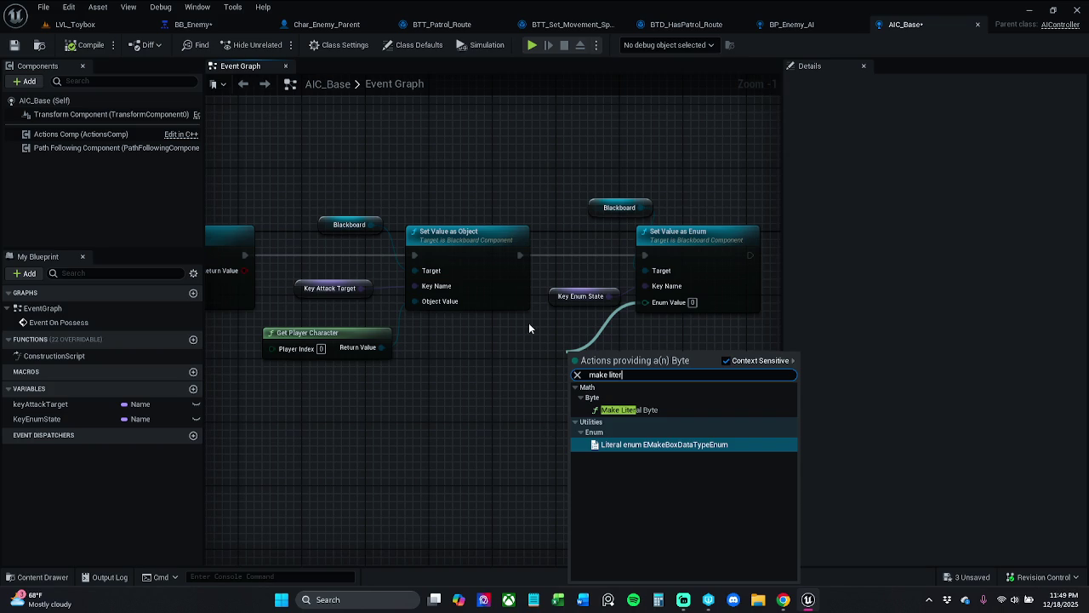
pyautogui.doubleClick(605, 374)
pyautogui.press('BackSpace')
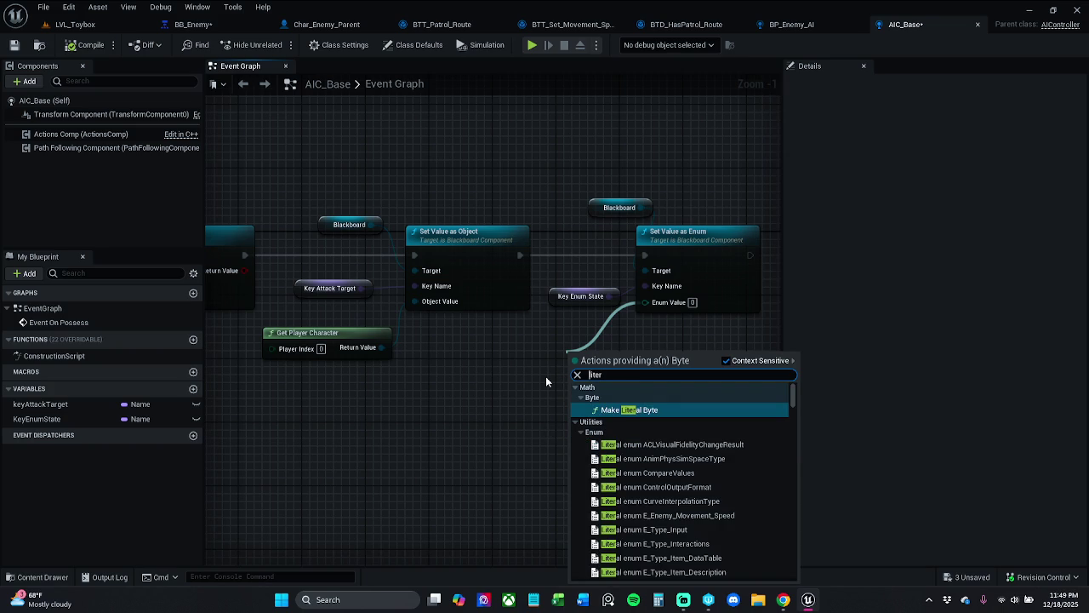
pyautogui.write('al')
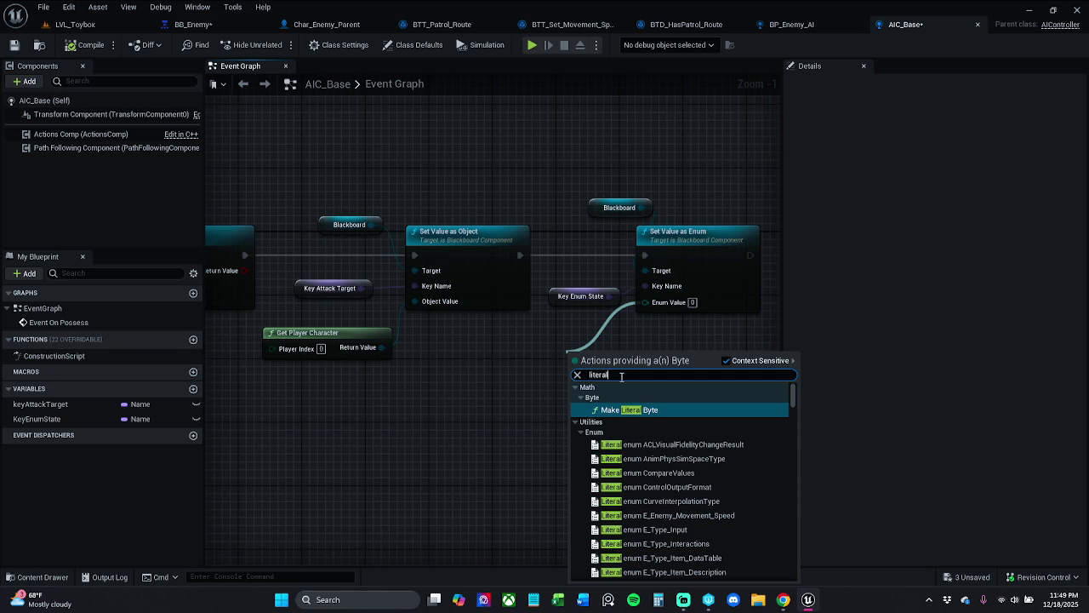
pyautogui.write(' enum')
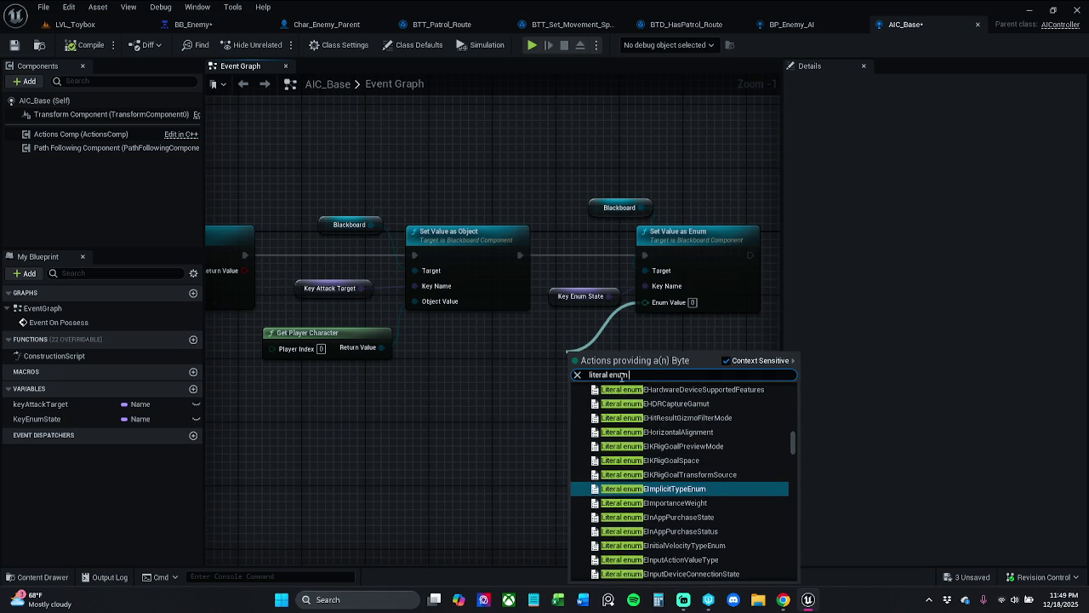
pyautogui.write(' E_')
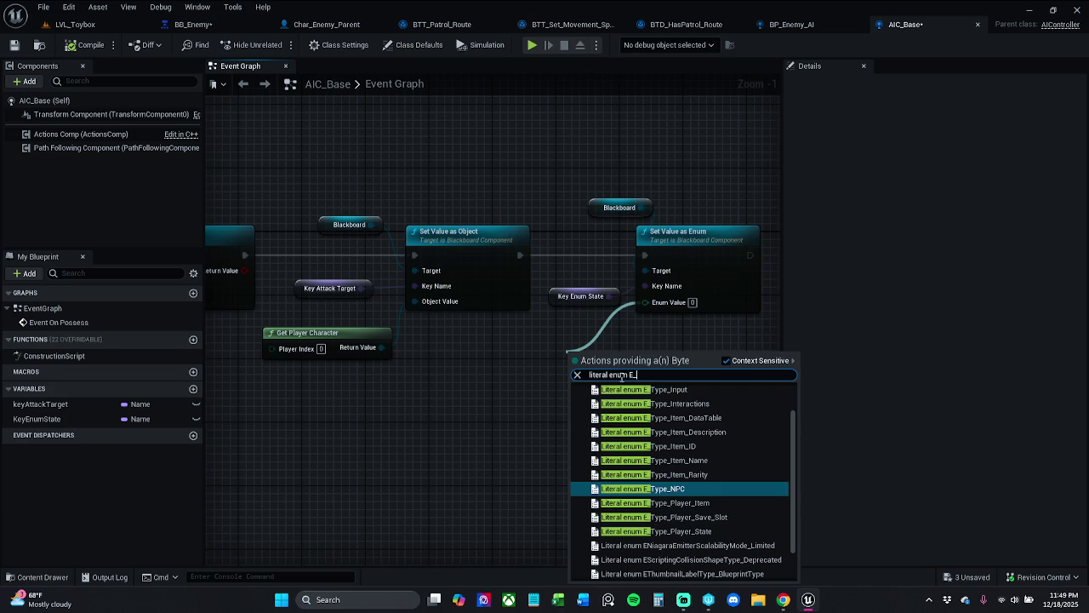
pyautogui.write('type')
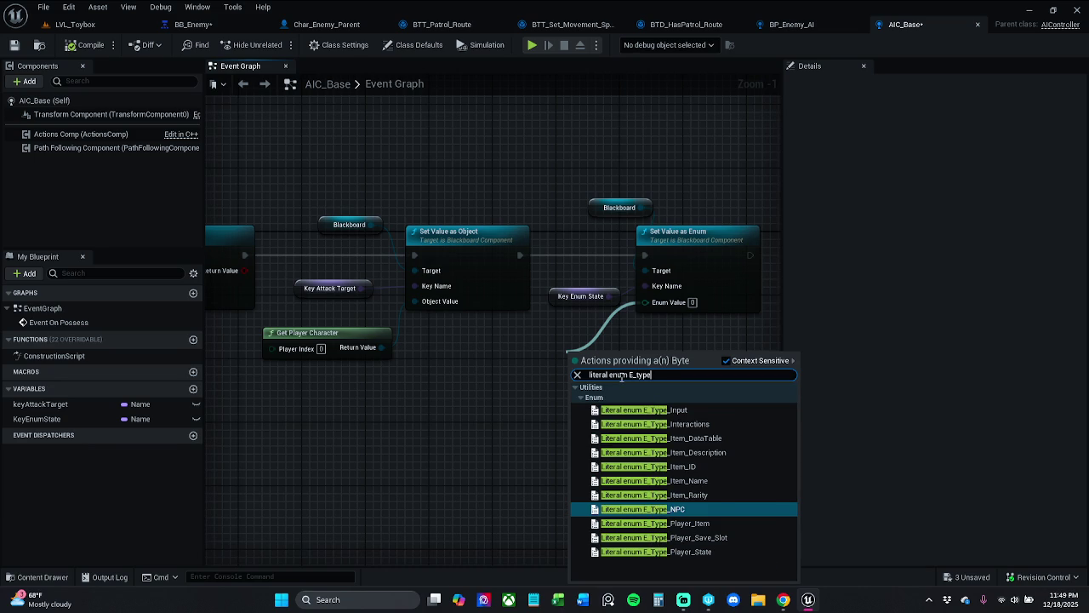
pyautogui.write('_Pla')
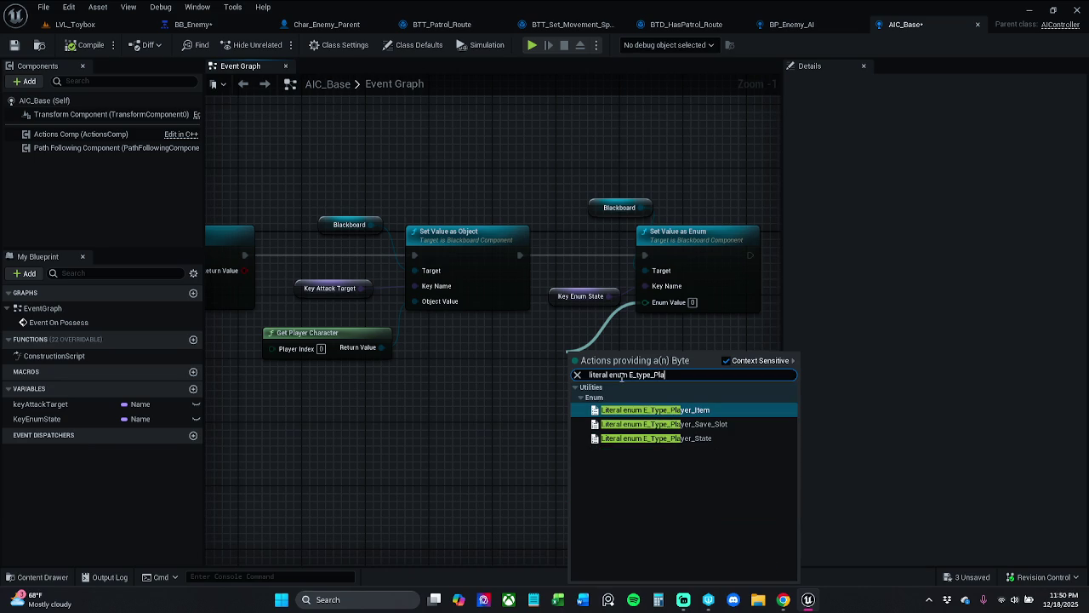
pyautogui.press('Down')
pyautogui.press('Down')
pyautogui.press('Return')
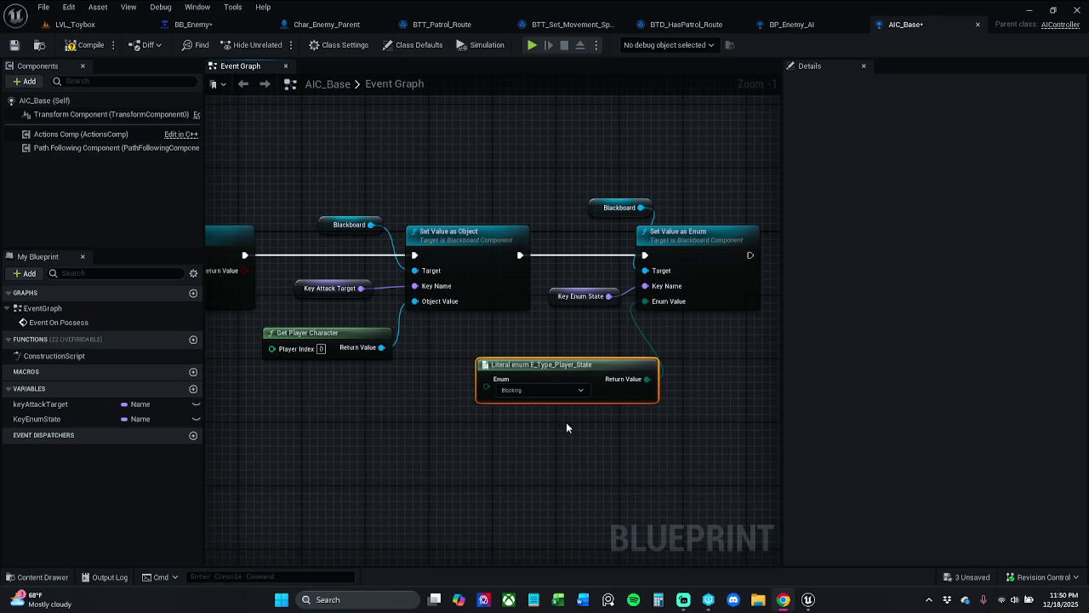
# Step: Set the Literal enum to Guard Down, then save and check out AIC_Base
pyautogui.click(30, 325)
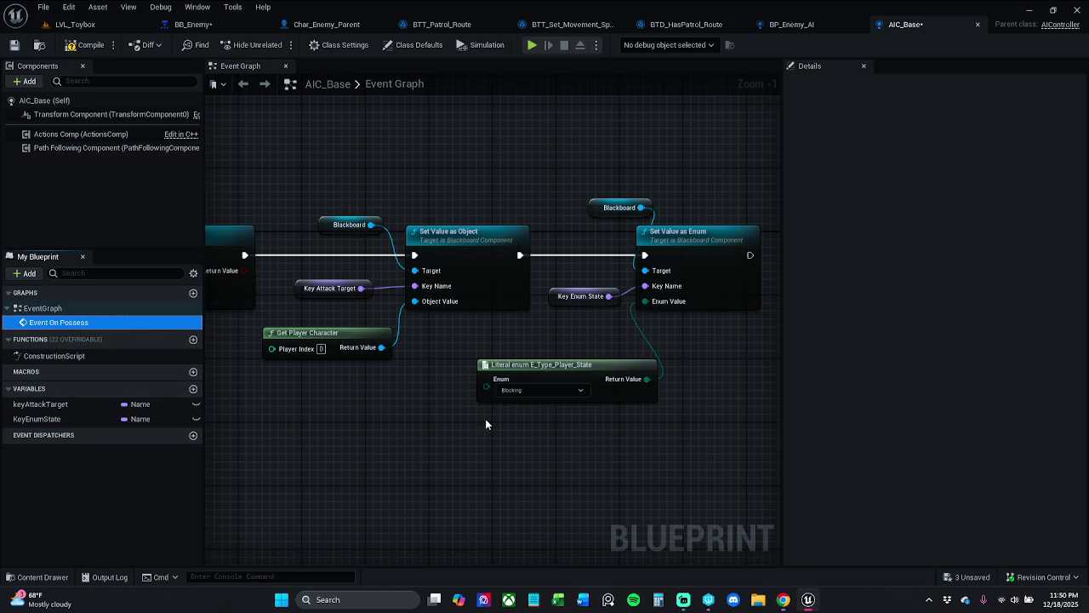
pyautogui.moveTo(485, 418); pyautogui.dragTo(521, 440)
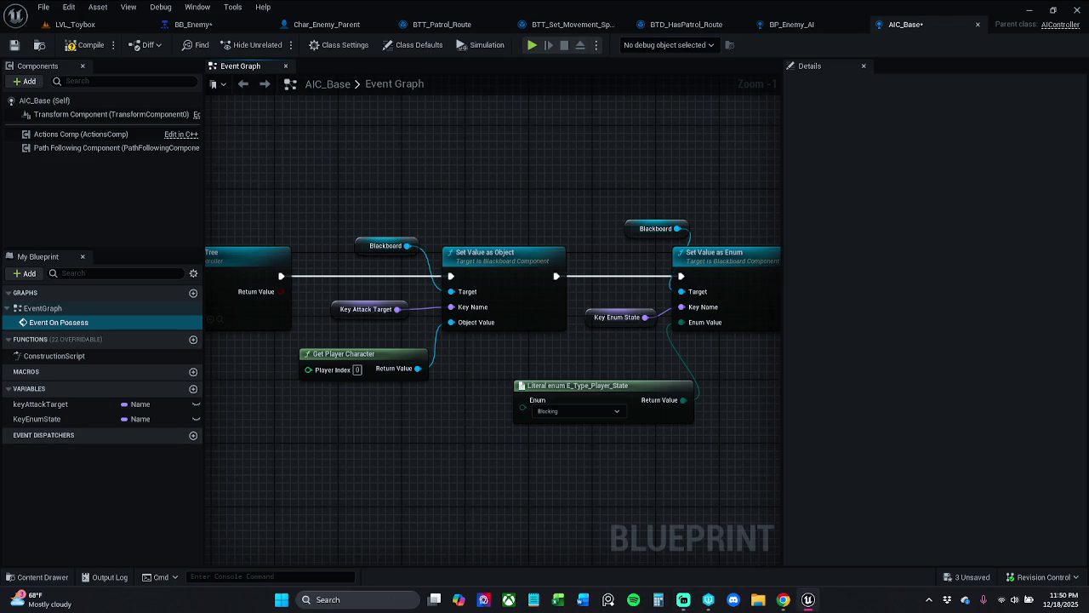
pyautogui.hotkey('alt', 'Tab')
pyautogui.click(578, 413)
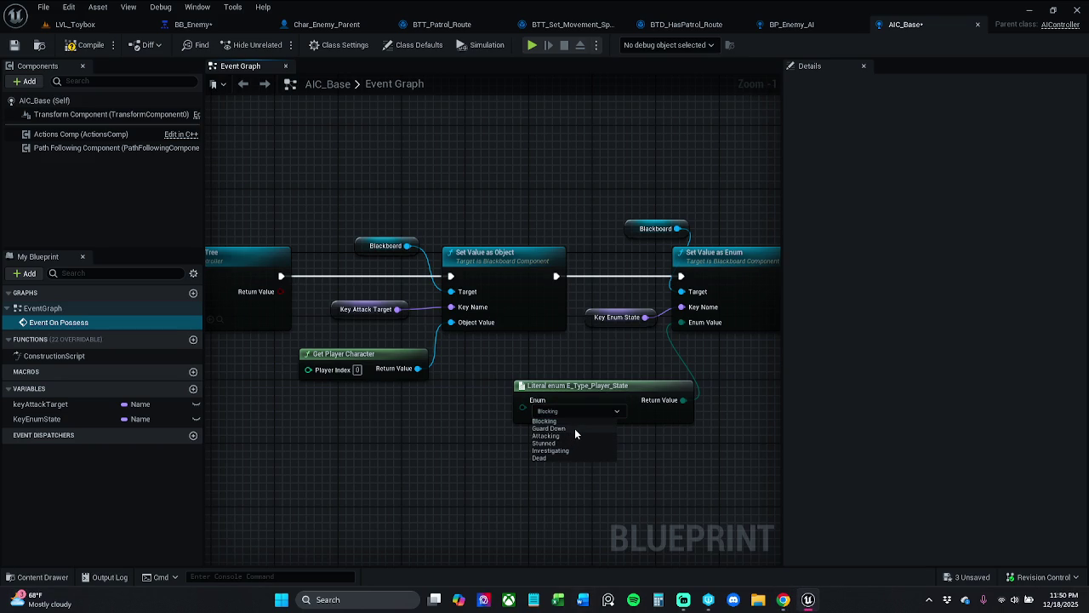
pyautogui.click(575, 428)
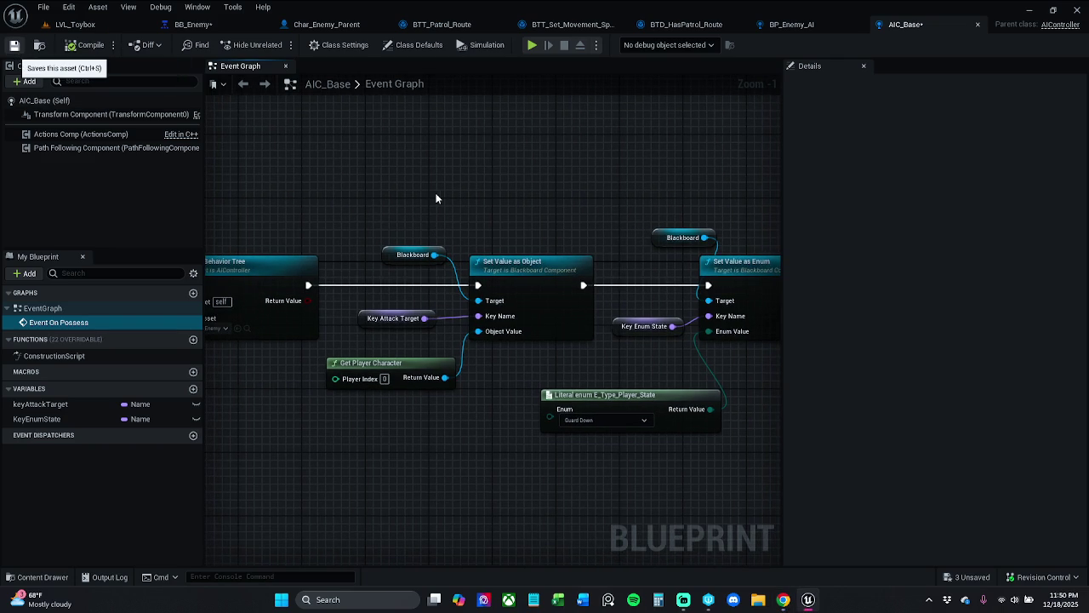
pyautogui.hotkey('ctrl', 's')
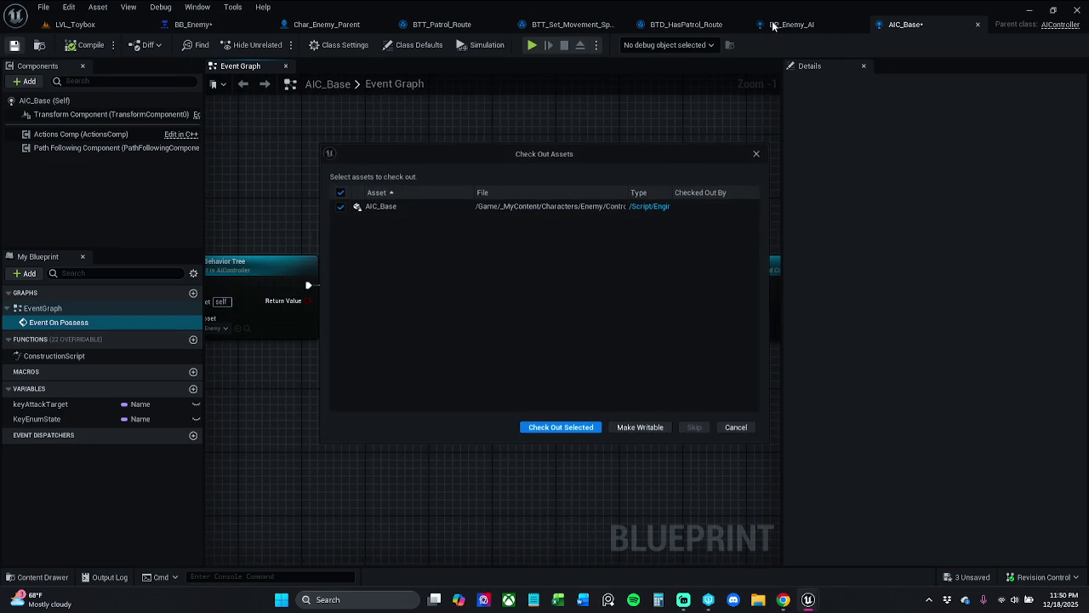
pyautogui.click(585, 426)
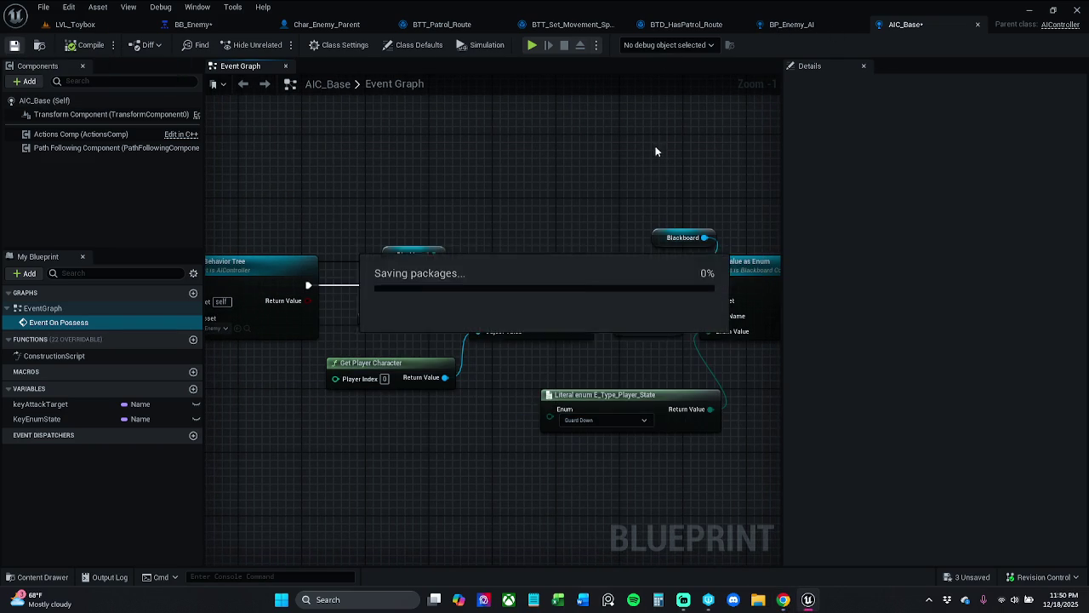
# Step: Look through the BTD_HasPatrol_Route and BP_Enemy_AI tabs, then close BP_Enemy_AI
pyautogui.click(686, 25)
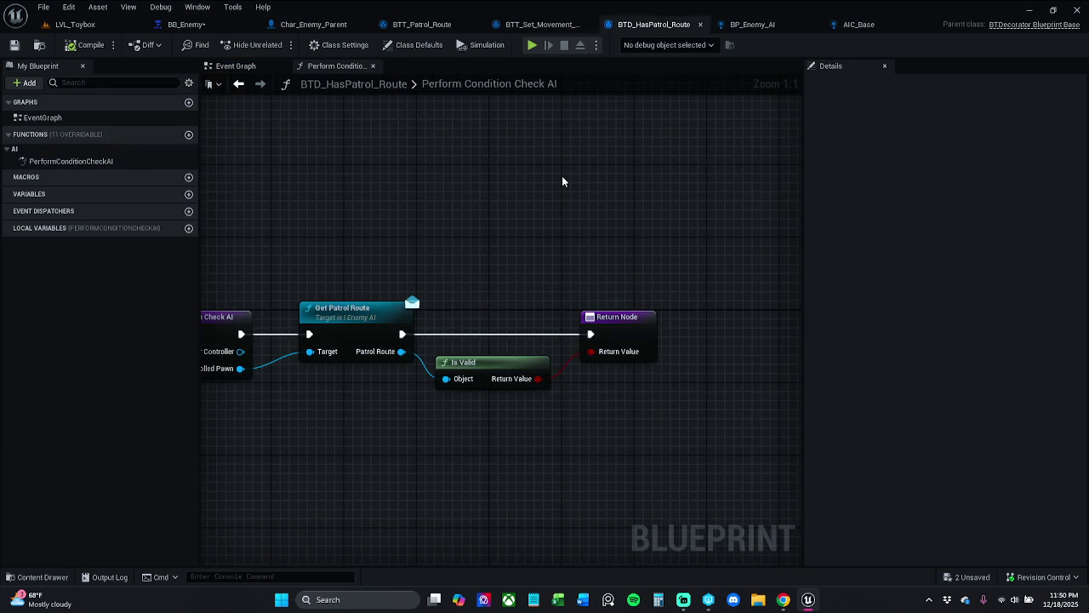
pyautogui.click(855, 24)
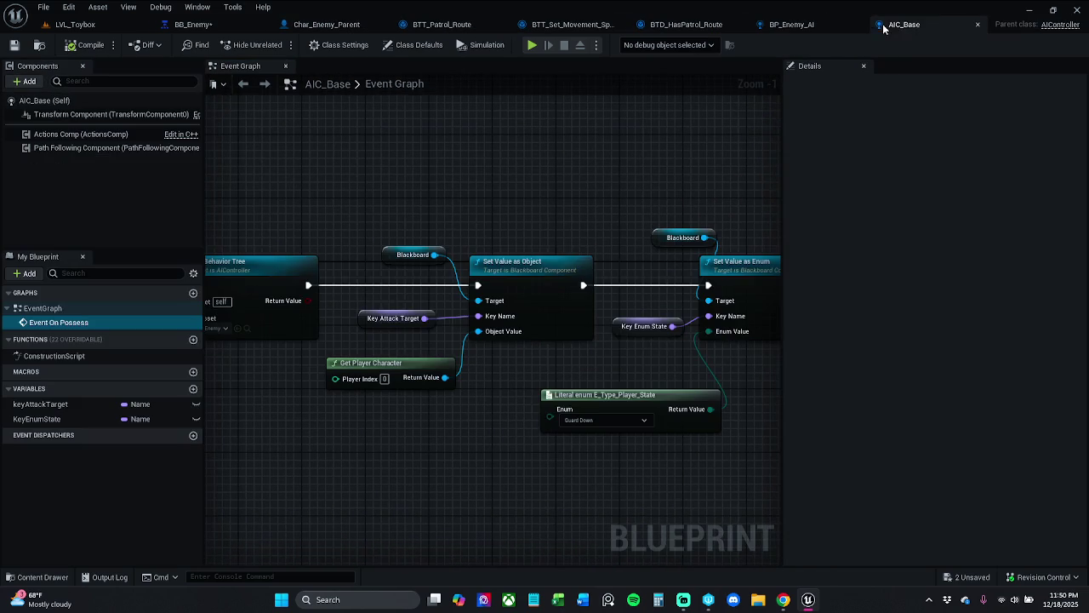
pyautogui.click(794, 28)
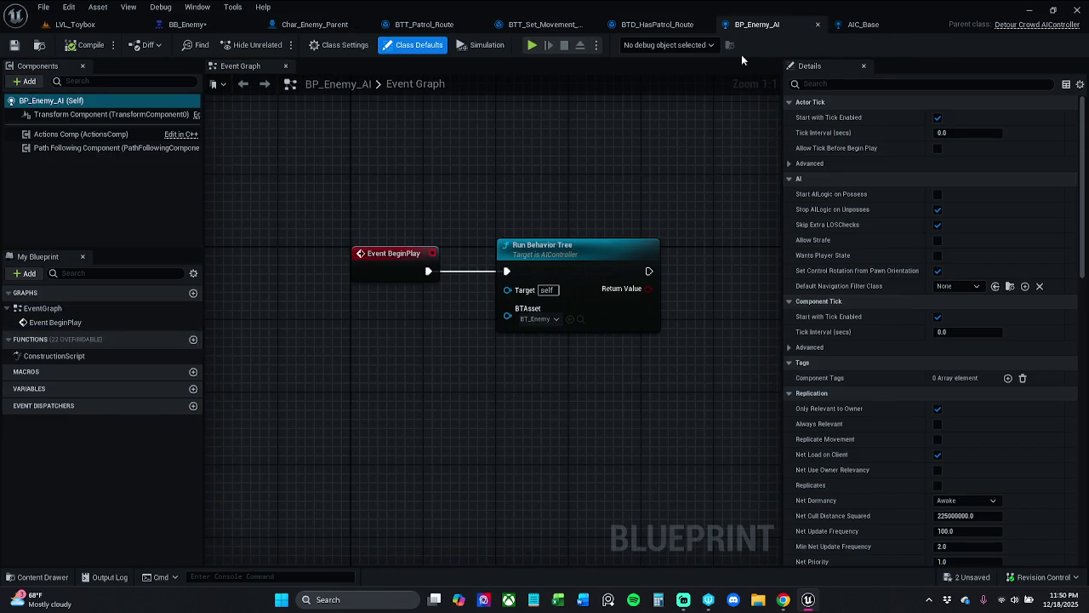
pyautogui.click(673, 28)
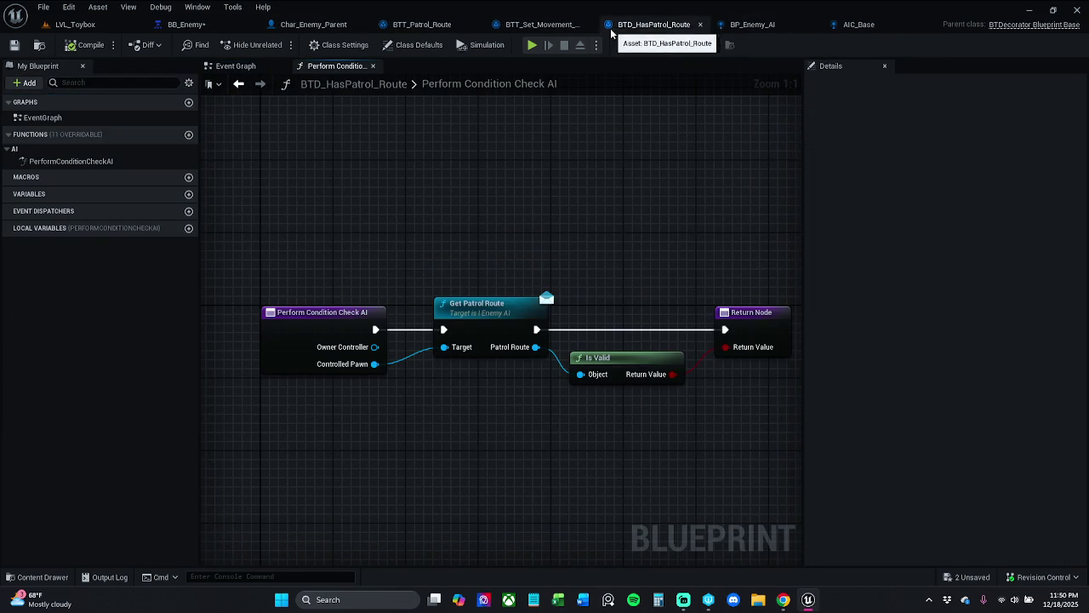
pyautogui.click(766, 25)
pyautogui.hotkey('ctrl', 'w')
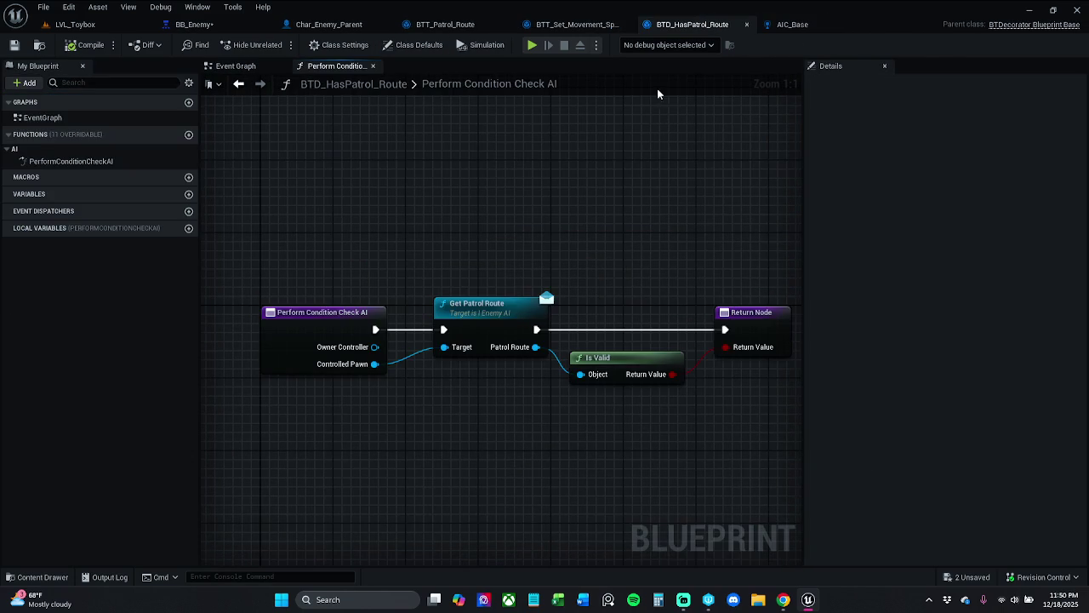
# Step: Nudge Finish Execute left in BTT_Set_Movement_Speed and save the task
pyautogui.click(570, 24)
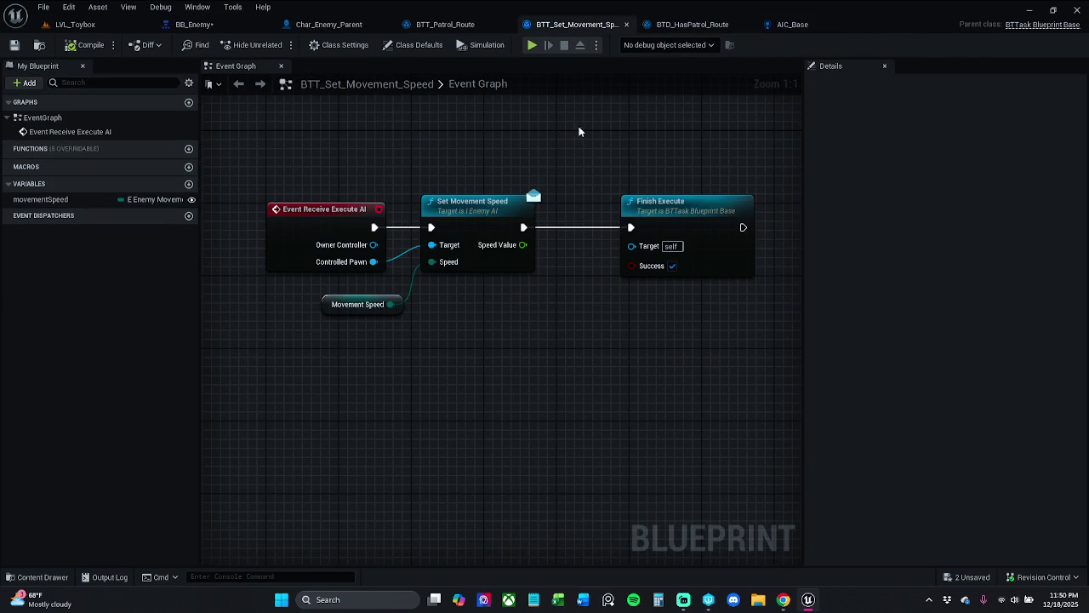
pyautogui.moveTo(689, 230); pyautogui.dragTo(662, 229)
pyautogui.click(617, 136)
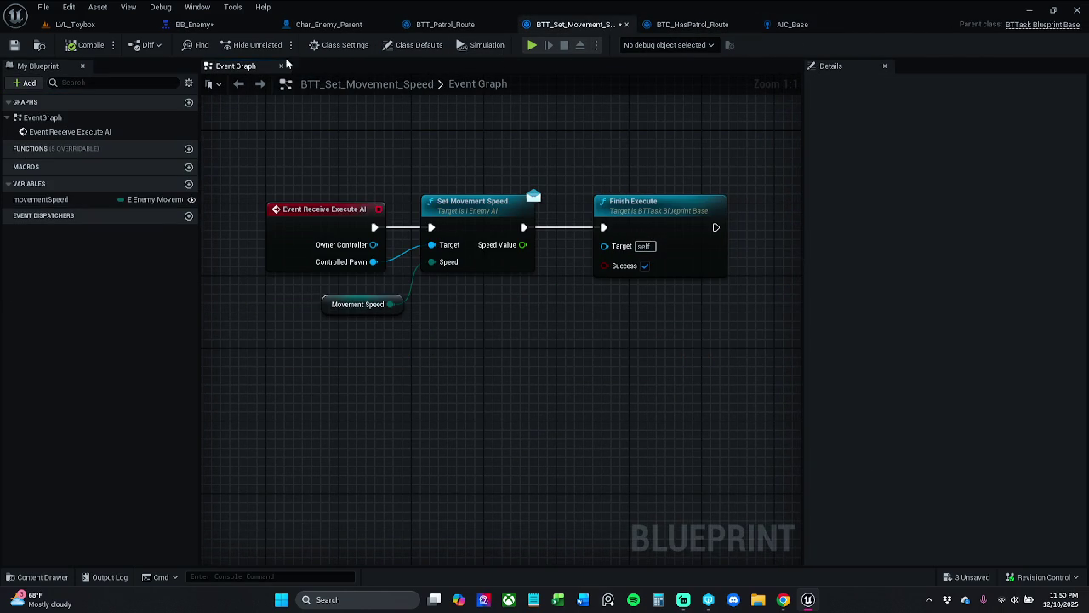
pyautogui.click(14, 45)
# Step: Clear the controller filter in Char_Enemy_Parent, then save and check out BB_Enemy
pyautogui.click(443, 25)
pyautogui.click(328, 25)
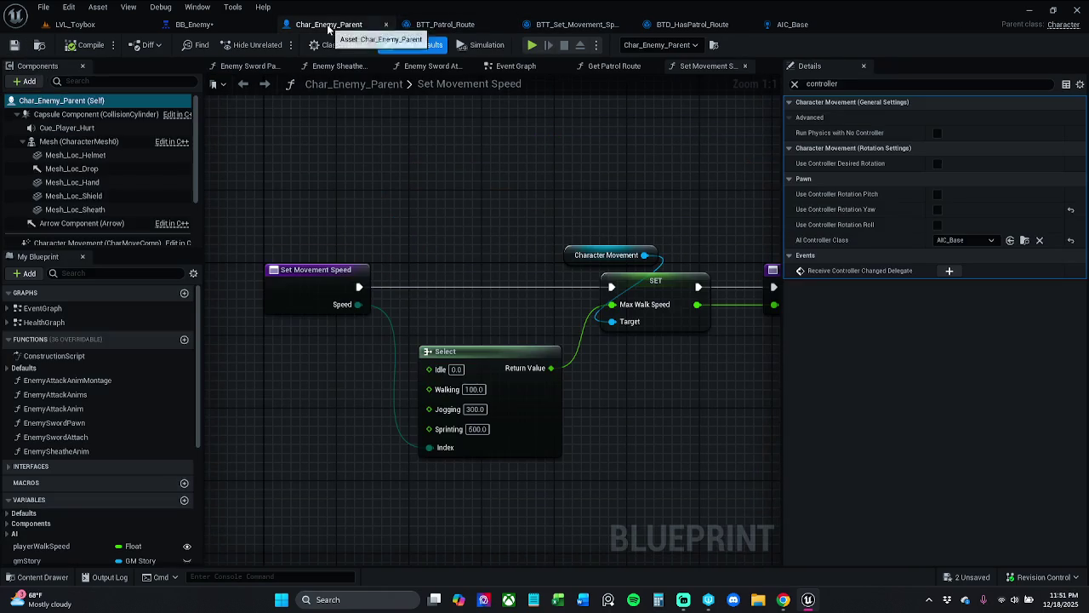
pyautogui.click(795, 84)
pyautogui.click(194, 25)
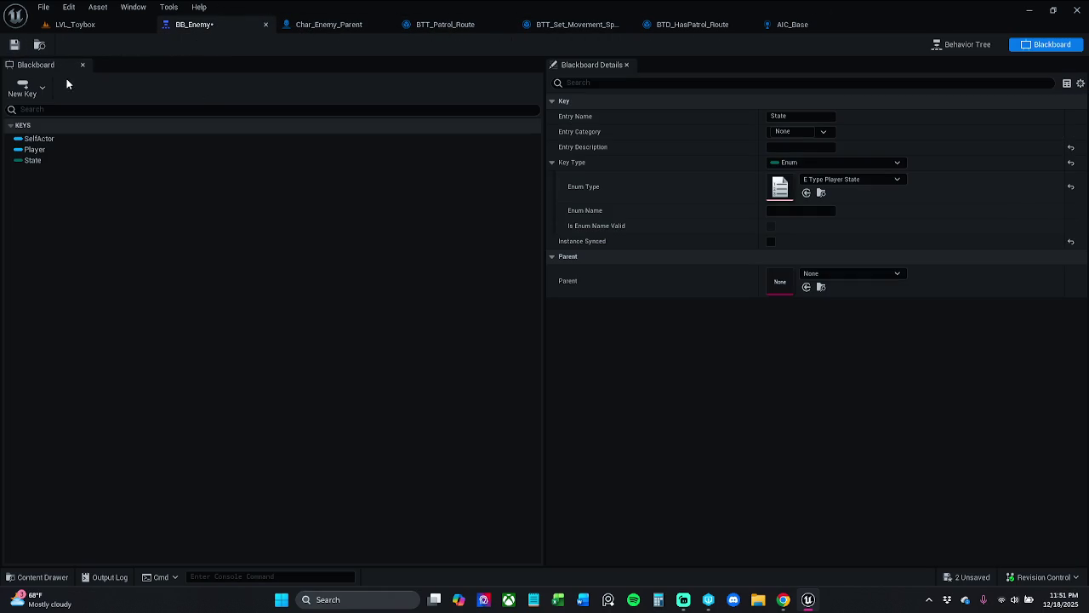
pyautogui.click(38, 45)
pyautogui.click(583, 430)
# Step: Review the BTT_Patrol_Route, BTT_Set_Movement_Speed and BTD_HasPatrol_Route graphs before returning to AIC_Base
pyautogui.click(335, 31)
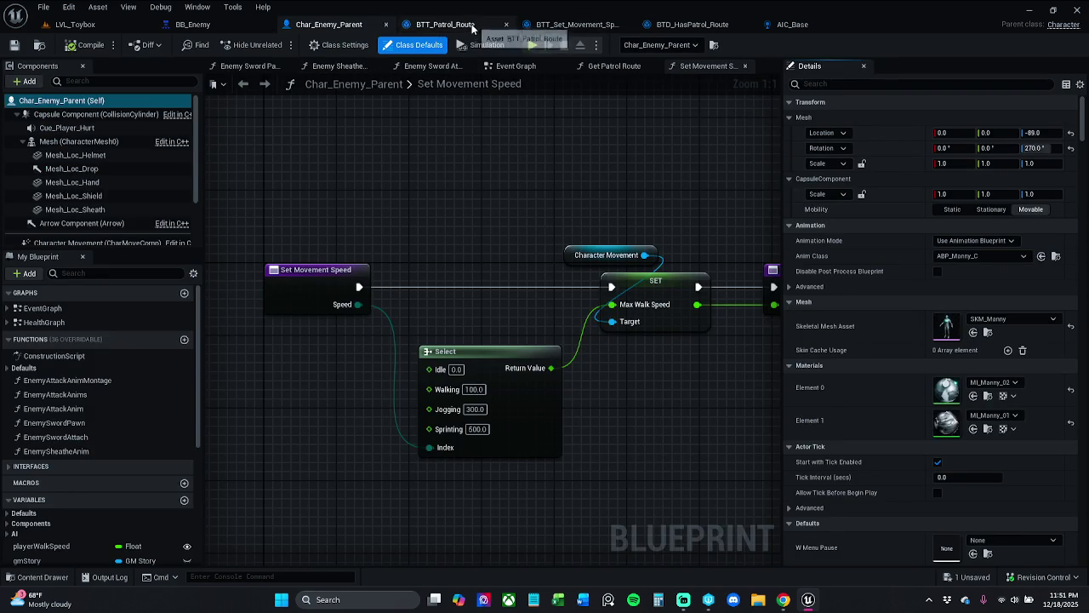
pyautogui.click(444, 23)
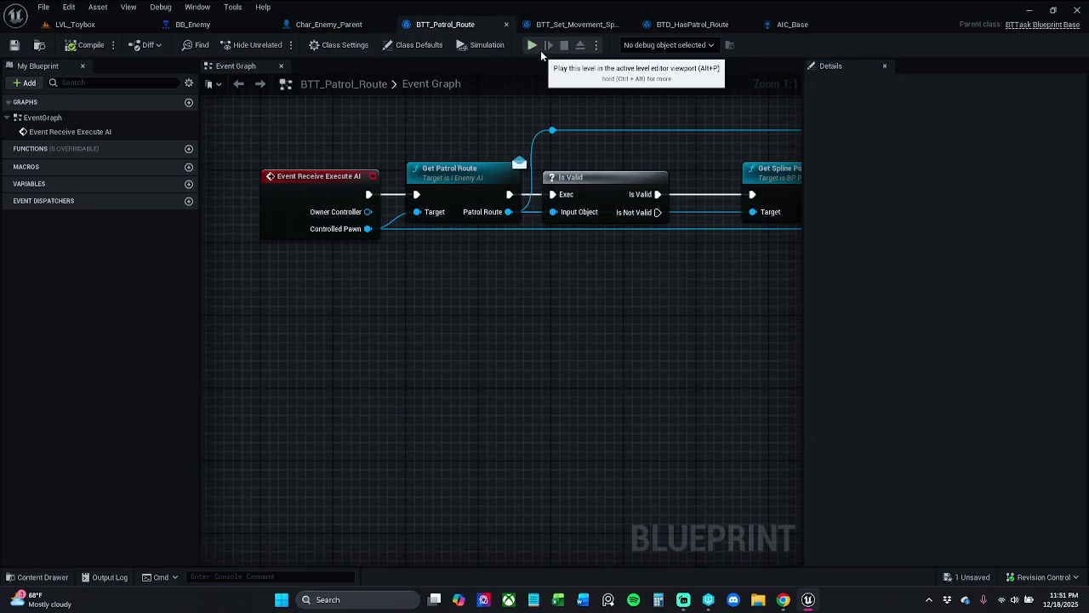
pyautogui.click(574, 24)
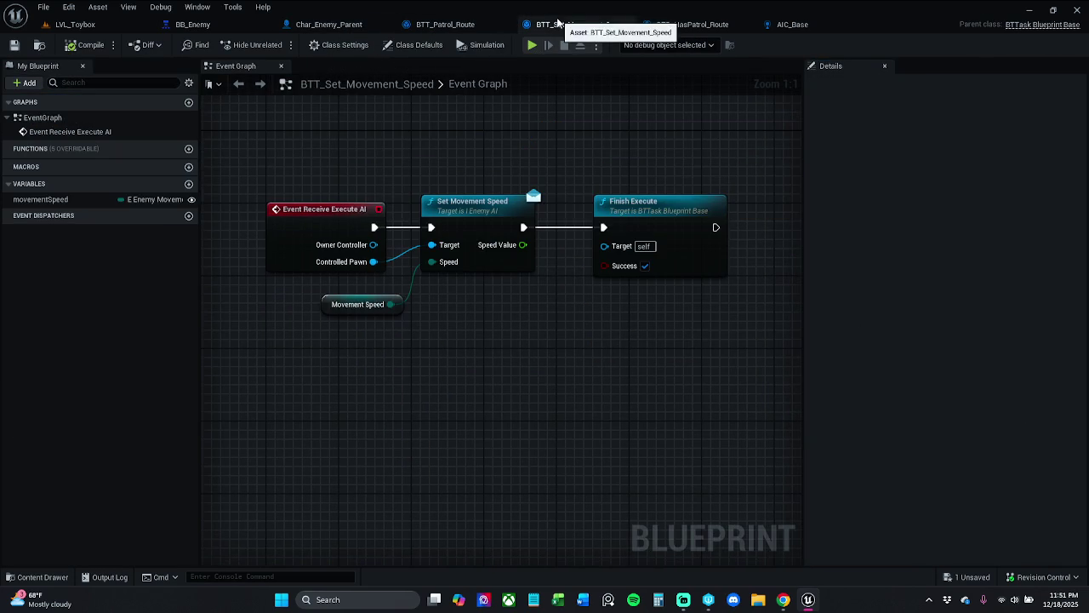
pyautogui.click(690, 27)
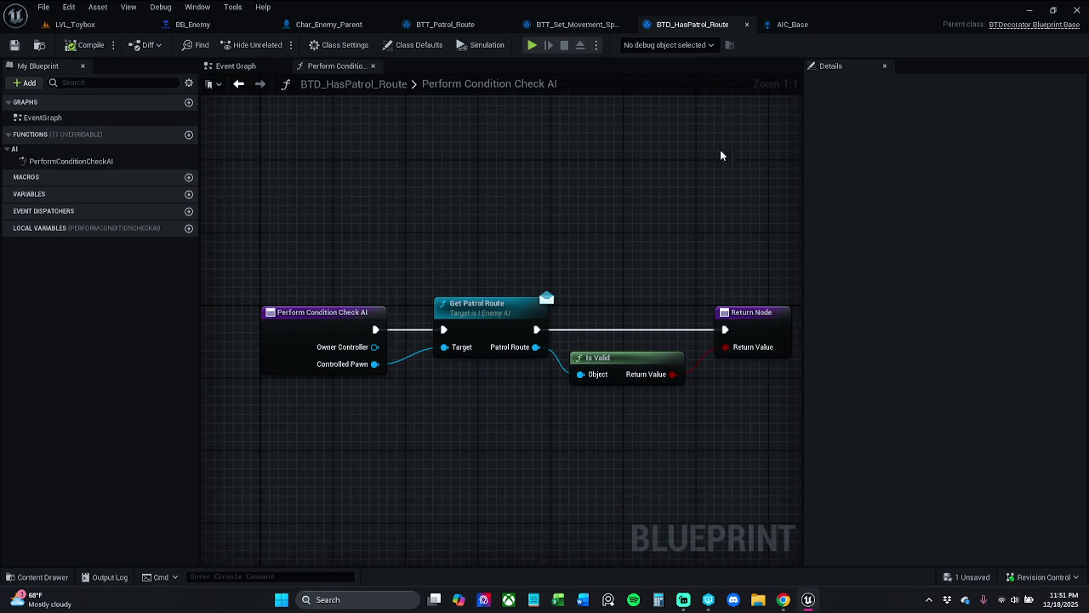
pyautogui.click(819, 25)
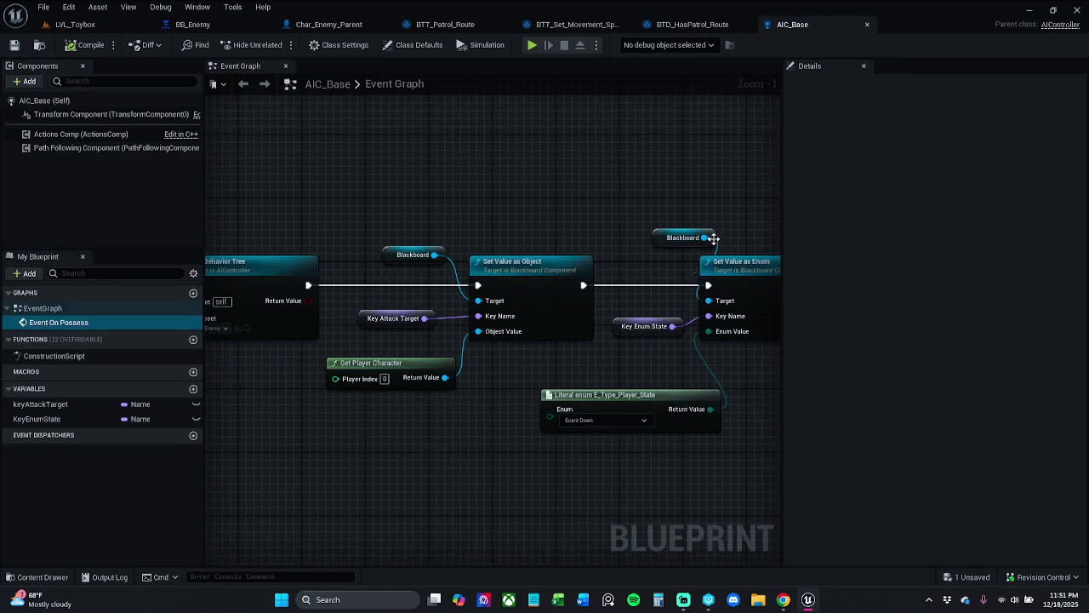
# Step: Move the Literal enum node up slightly and save AIC_Base
pyautogui.scroll(-1, 600, 202)
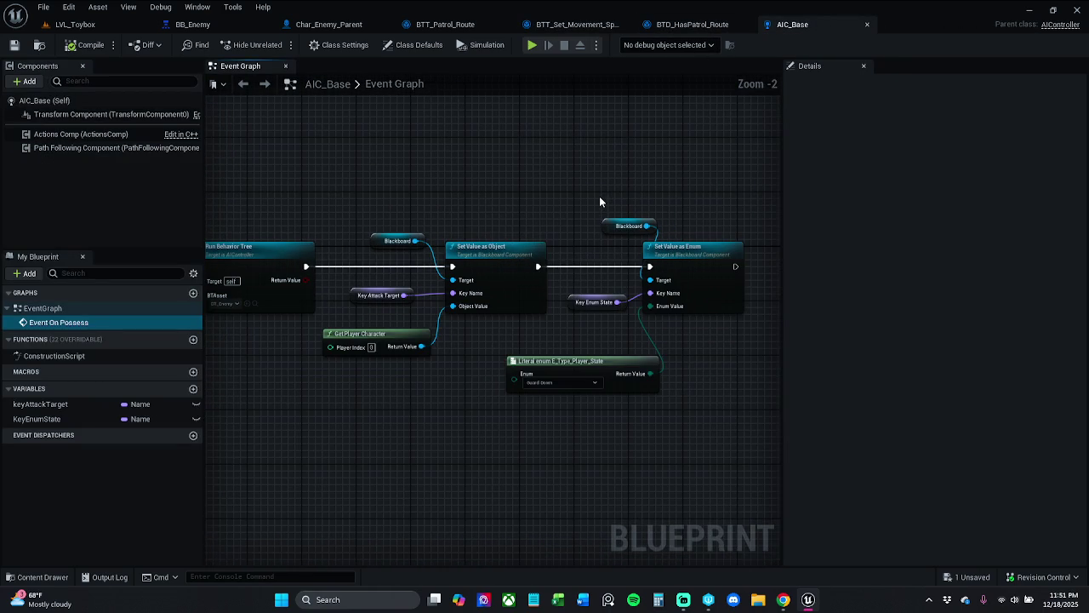
pyautogui.moveTo(637, 423)
pyautogui.mouseDown()
pyautogui.moveTo(602, 385)
pyautogui.moveTo(600, 301)
pyautogui.mouseUp()
pyautogui.moveTo(605, 360); pyautogui.dragTo(612, 346)
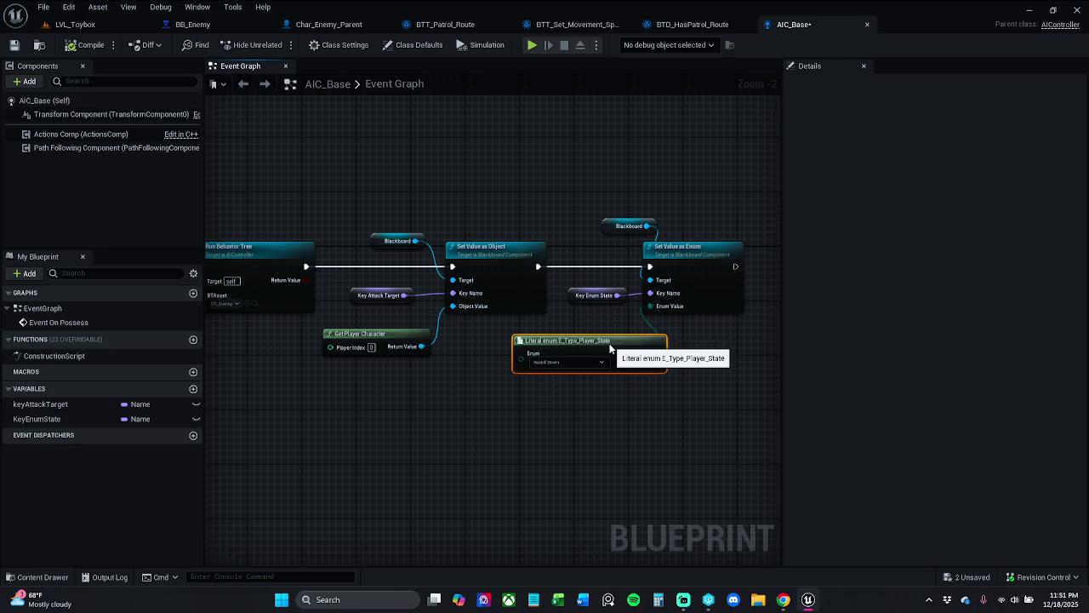
pyautogui.click(615, 410)
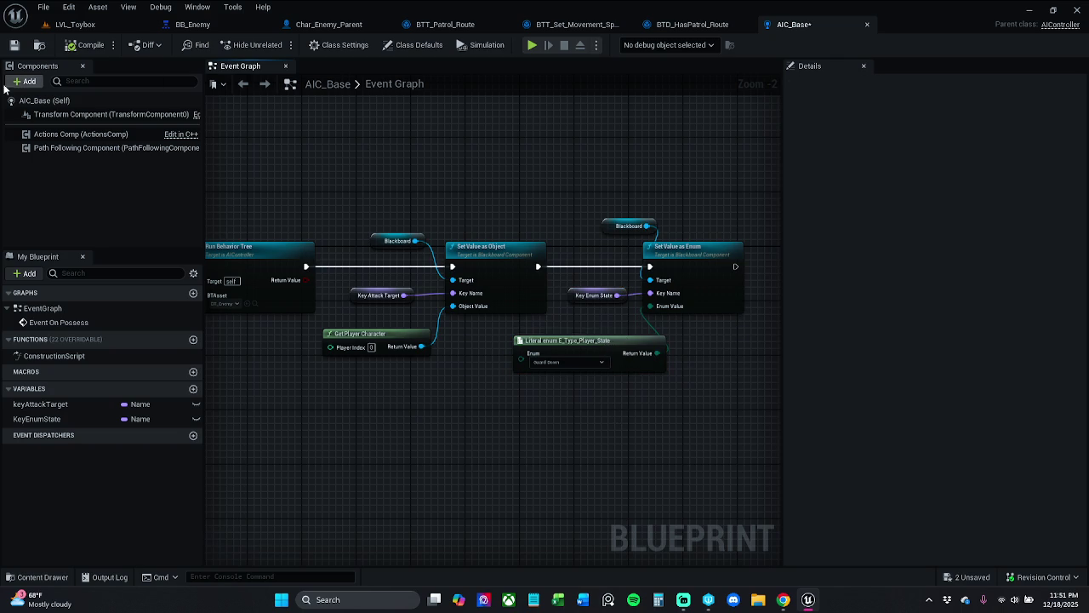
pyautogui.click(14, 44)
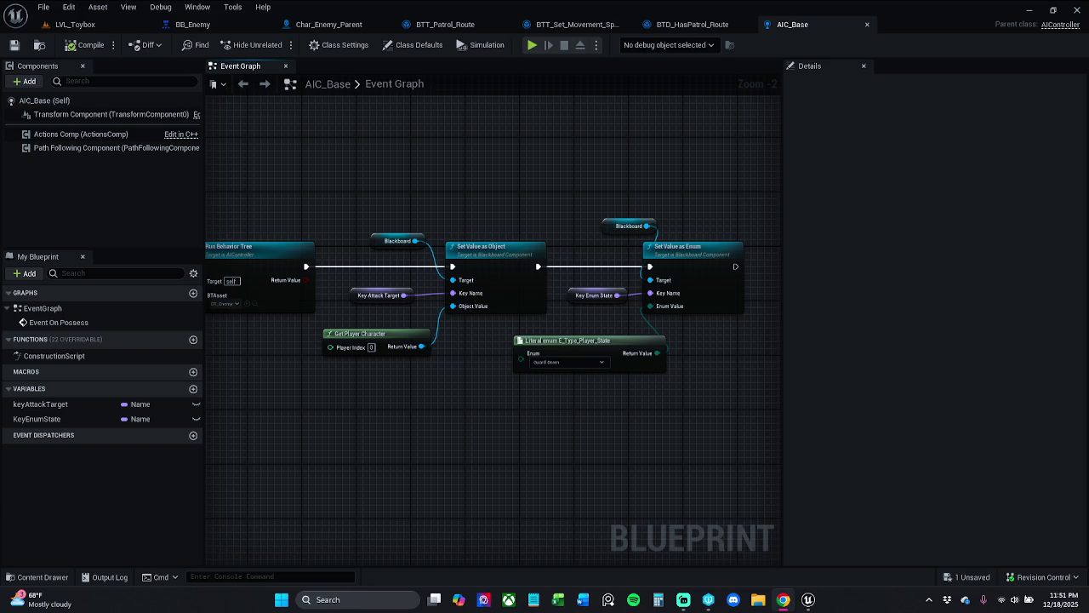
# Step: Confirm the Literal enum stays Guard Down, then view the BB_Enemy blackboard
pyautogui.click(570, 363)
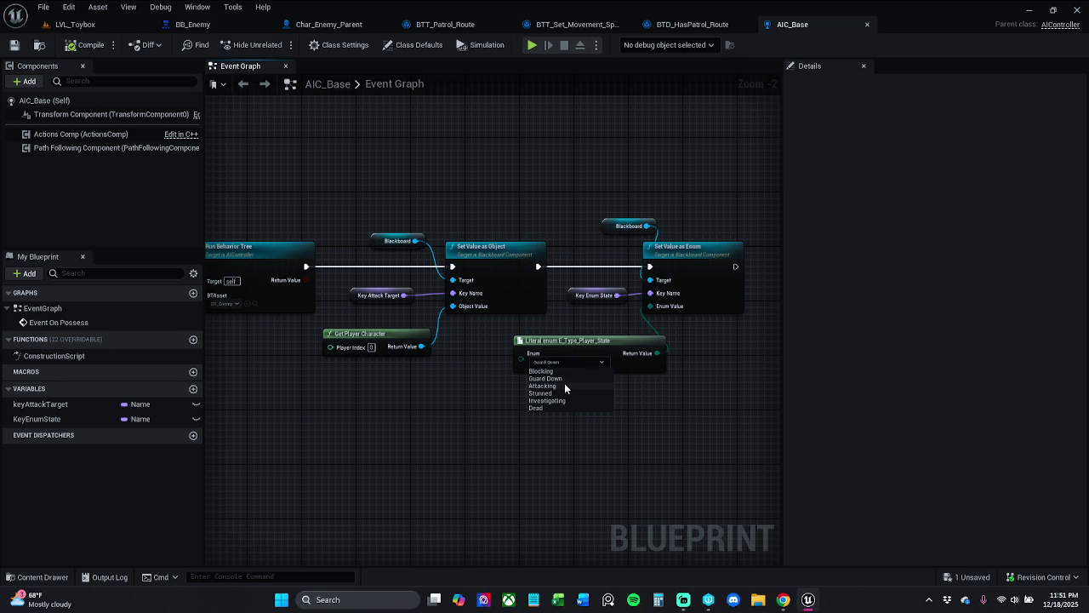
pyautogui.click(569, 379)
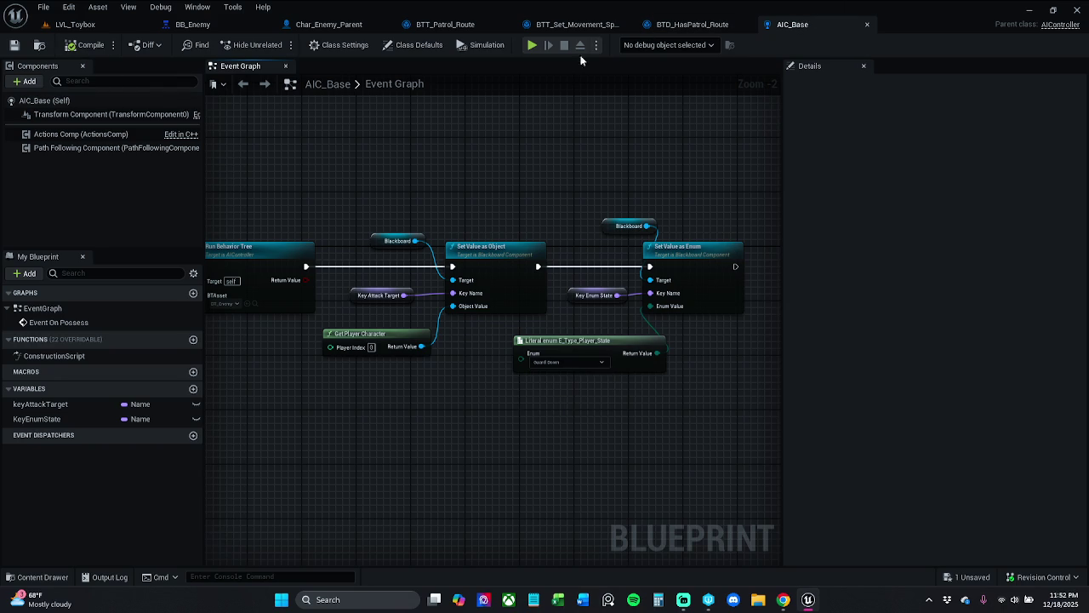
pyautogui.click(214, 26)
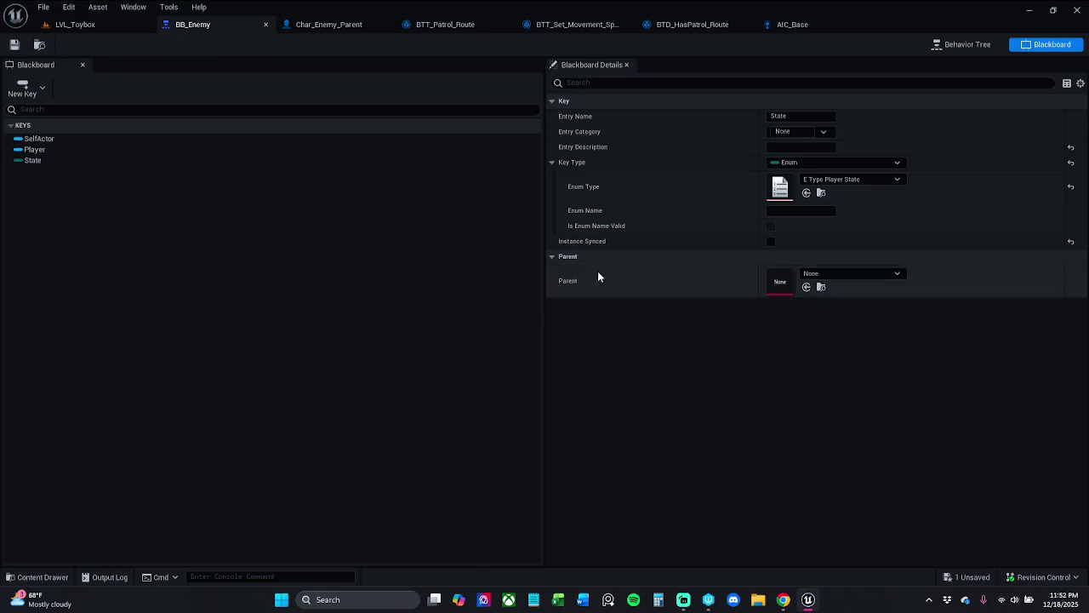
# Step: Inspect BT_Enemy's patrol branch and BTD_HasPatrol_Route, then open the BTT_Set_Movement_Speed task graph
pyautogui.click(961, 43)
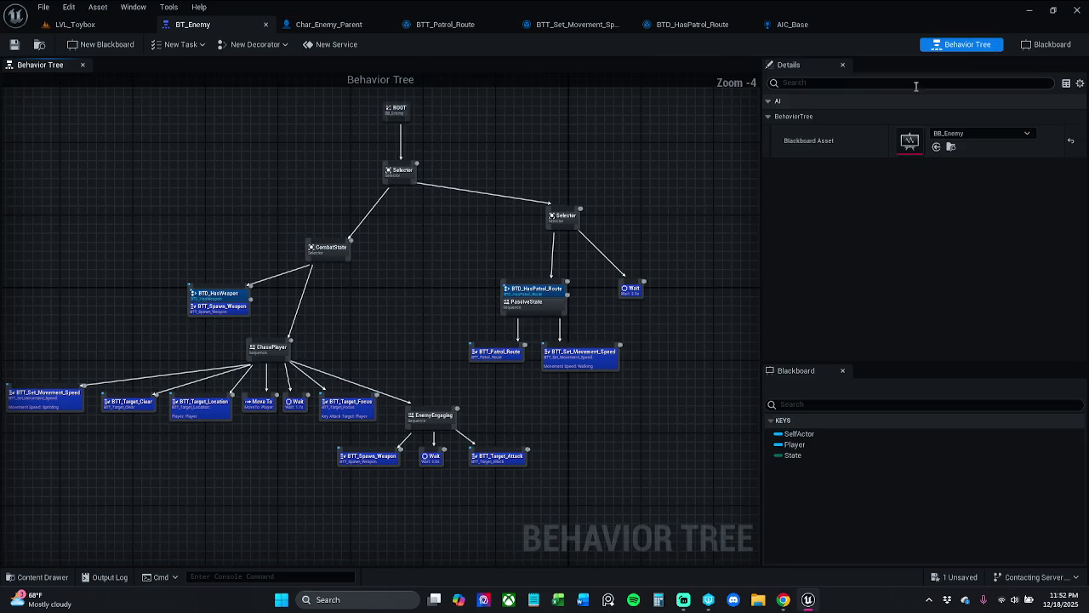
pyautogui.scroll(3, 537, 290)
pyautogui.scroll(1, 425, 292)
pyautogui.moveTo(425, 292)
pyautogui.mouseDown()
pyautogui.moveTo(611, 285)
pyautogui.moveTo(534, 281)
pyautogui.mouseUp()
pyautogui.click(627, 297)
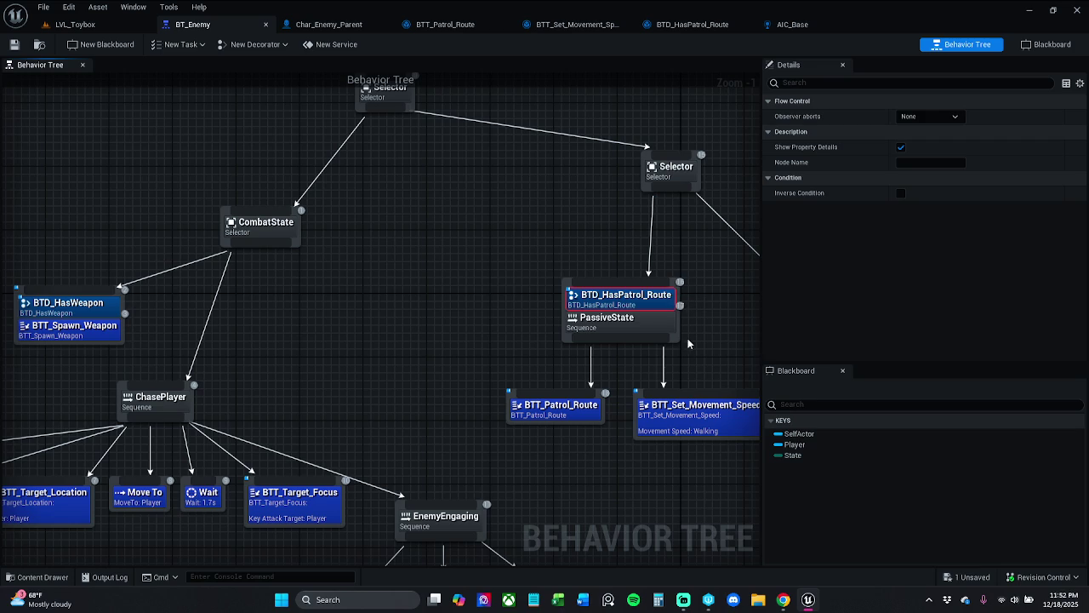
pyautogui.doubleClick(596, 406)
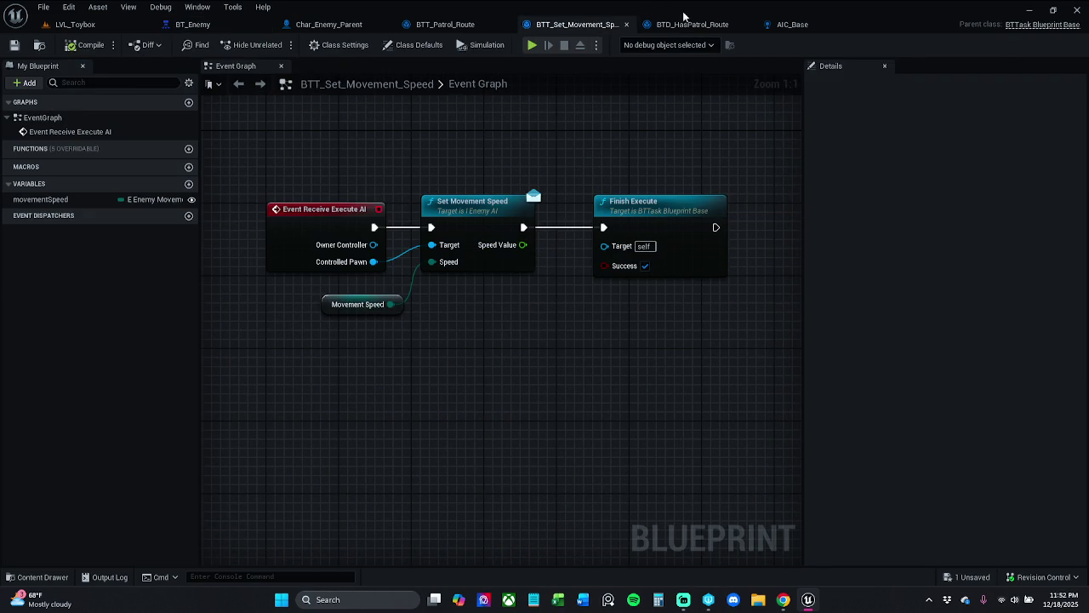
pyautogui.click(47, 578)
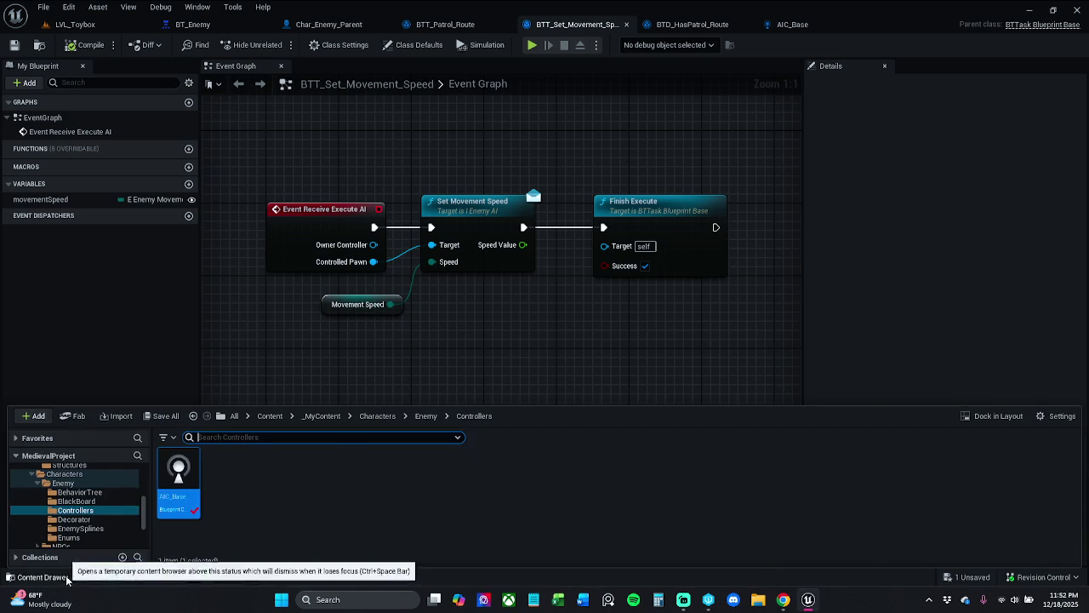
# Step: Find references to Set Movement Speed and open that function in Char_Enemy_Parent
pyautogui.click(486, 332)
pyautogui.rightClick(506, 222)
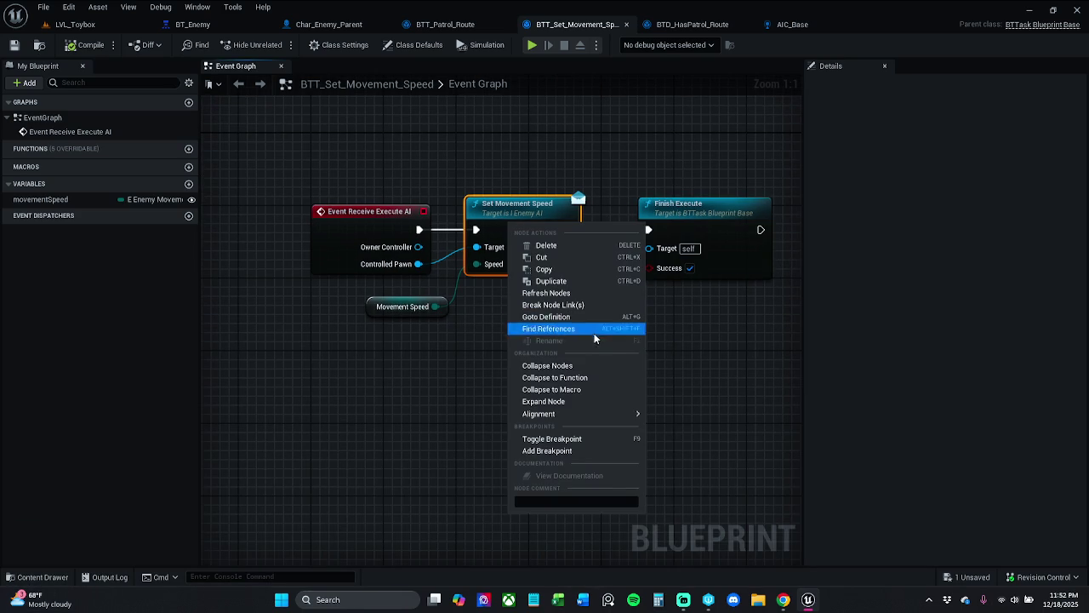
pyautogui.click(581, 336)
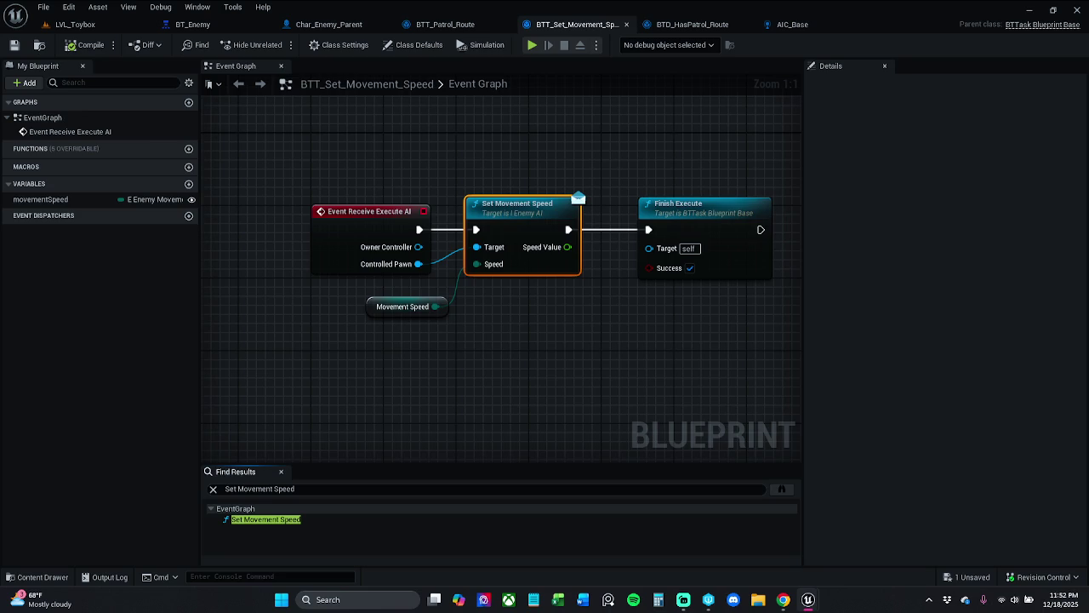
pyautogui.doubleClick(518, 204)
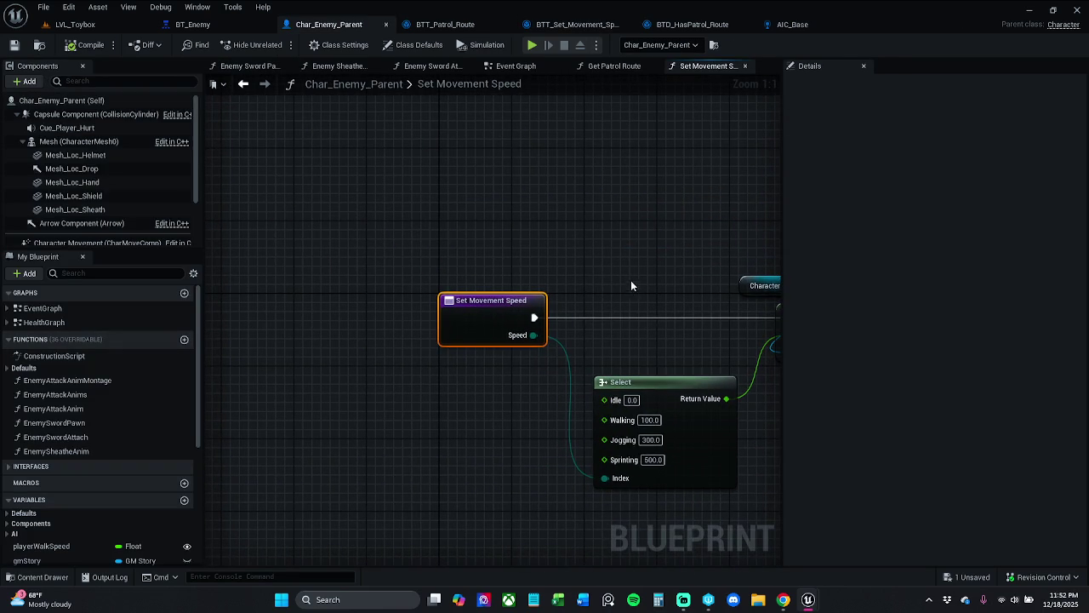
# Step: Inspect the Set Movement Speed graph's Speed pin options, its node, and the Defaults function category
pyautogui.moveTo(630, 283); pyautogui.dragTo(584, 261)
pyautogui.scroll(-2, 563, 224)
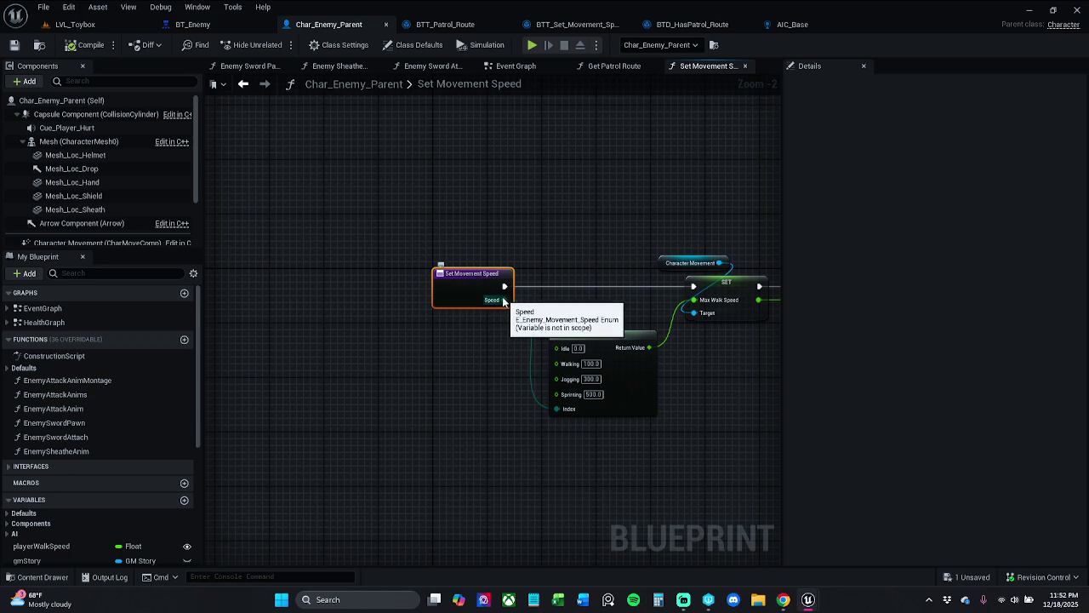
pyautogui.rightClick(504, 300)
pyautogui.click(546, 224)
pyautogui.click(483, 287)
pyautogui.click(557, 250)
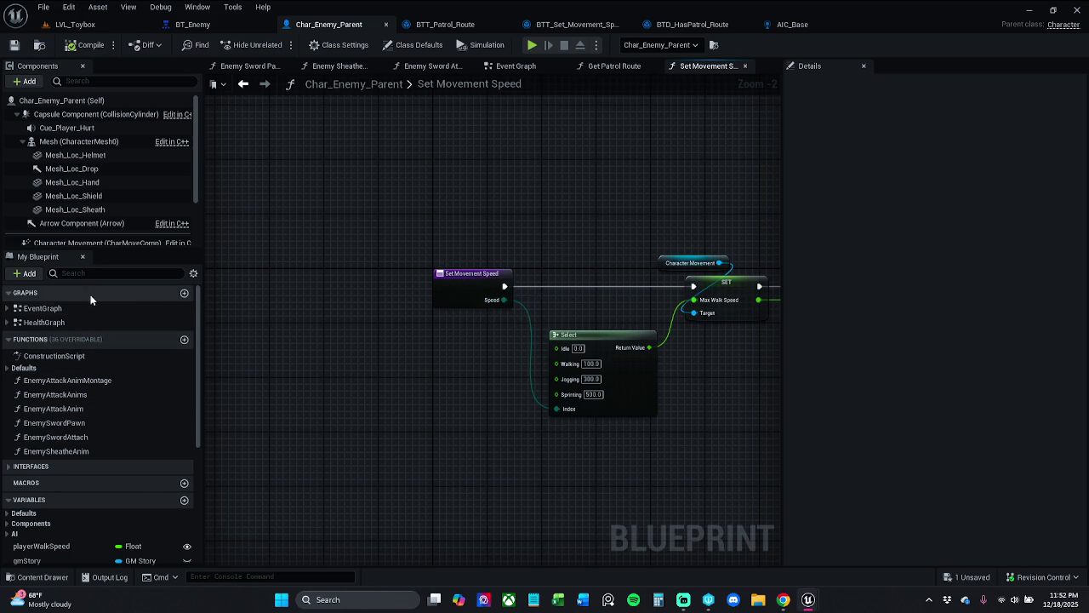
pyautogui.click(12, 371)
pyautogui.click(8, 369)
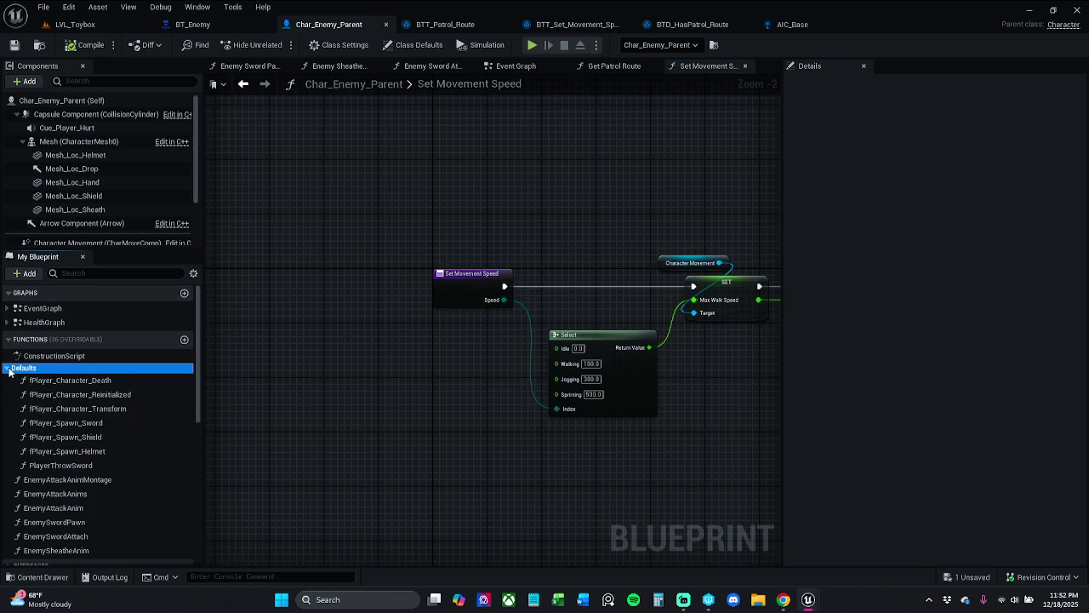
pyautogui.click(9, 371)
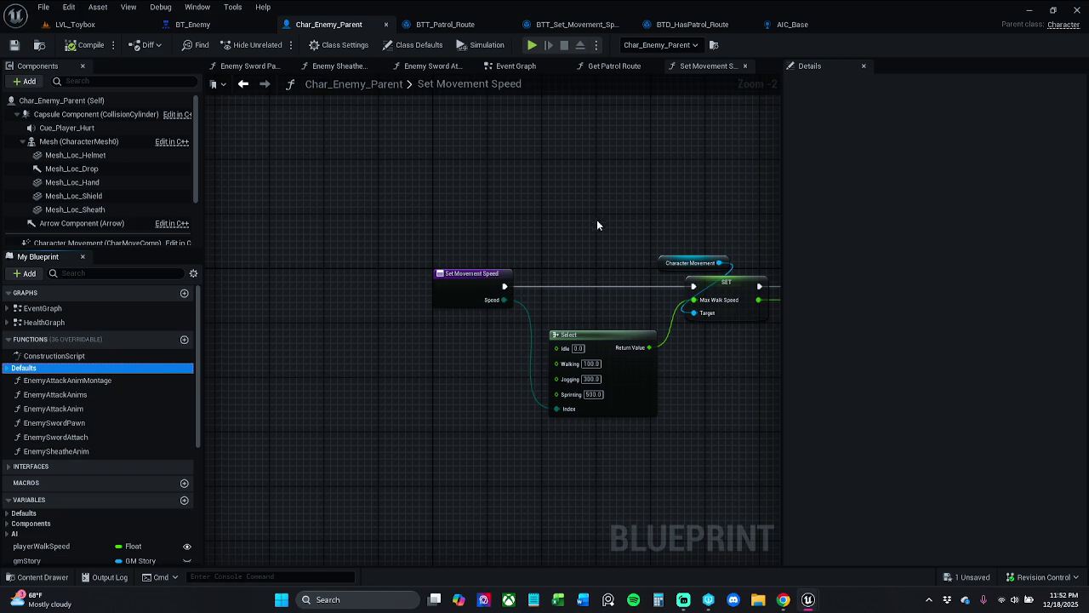
# Step: Marquee-select every node in Set Movement Speed, including the Return Node, and refresh them
pyautogui.moveTo(582, 223); pyautogui.dragTo(472, 226)
pyautogui.click(341, 285)
pyautogui.rightClick(341, 285)
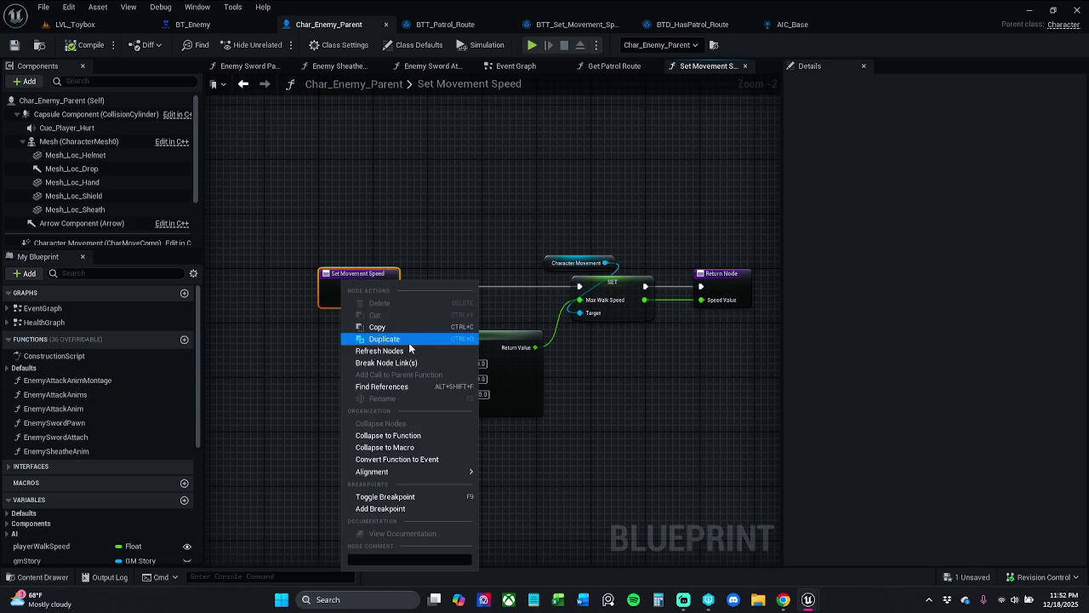
pyautogui.click(503, 206)
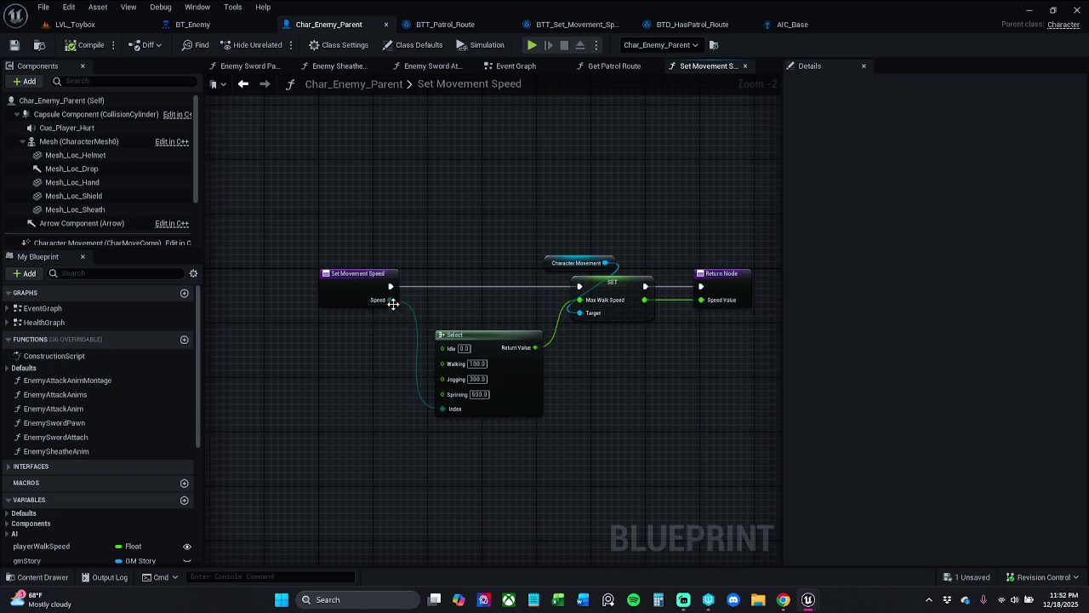
pyautogui.click(379, 288)
pyautogui.moveTo(289, 204); pyautogui.dragTo(736, 456)
pyautogui.rightClick(622, 299)
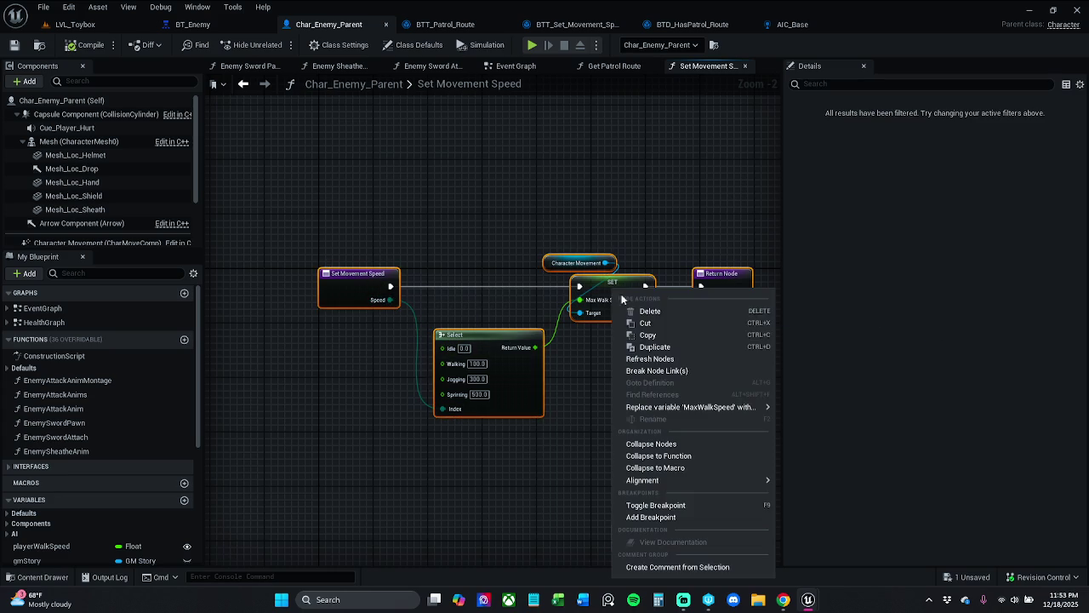
pyautogui.click(647, 347)
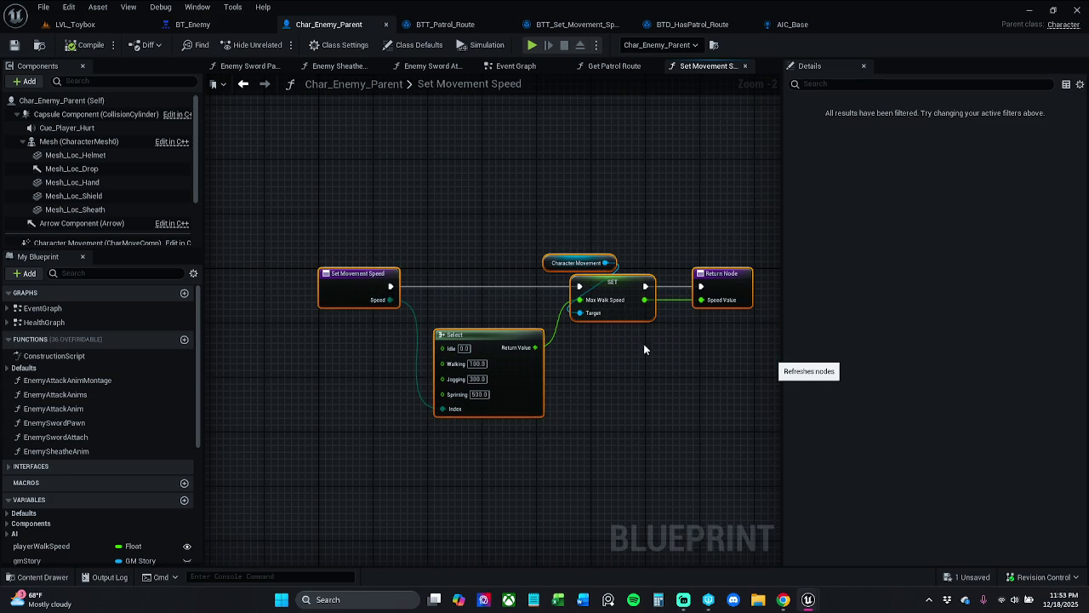
# Step: Save Char_Enemy_Parent and open E_Type_Player_State from _MyContent/Blueprints/Enumerations
pyautogui.click(15, 45)
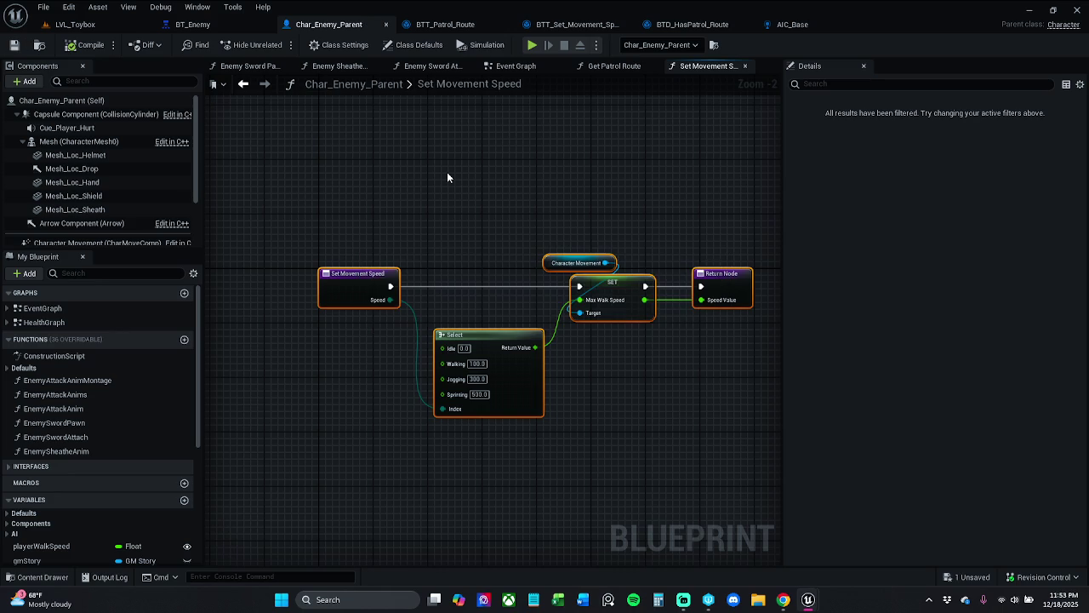
pyautogui.click(447, 176)
pyautogui.click(42, 577)
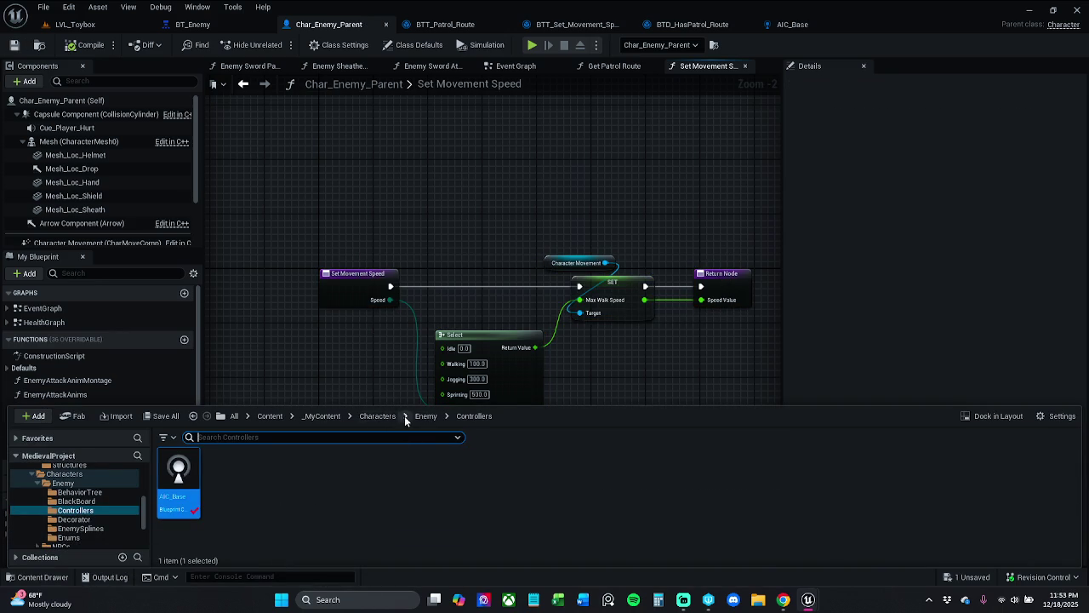
pyautogui.click(321, 416)
pyautogui.doubleClick(269, 495)
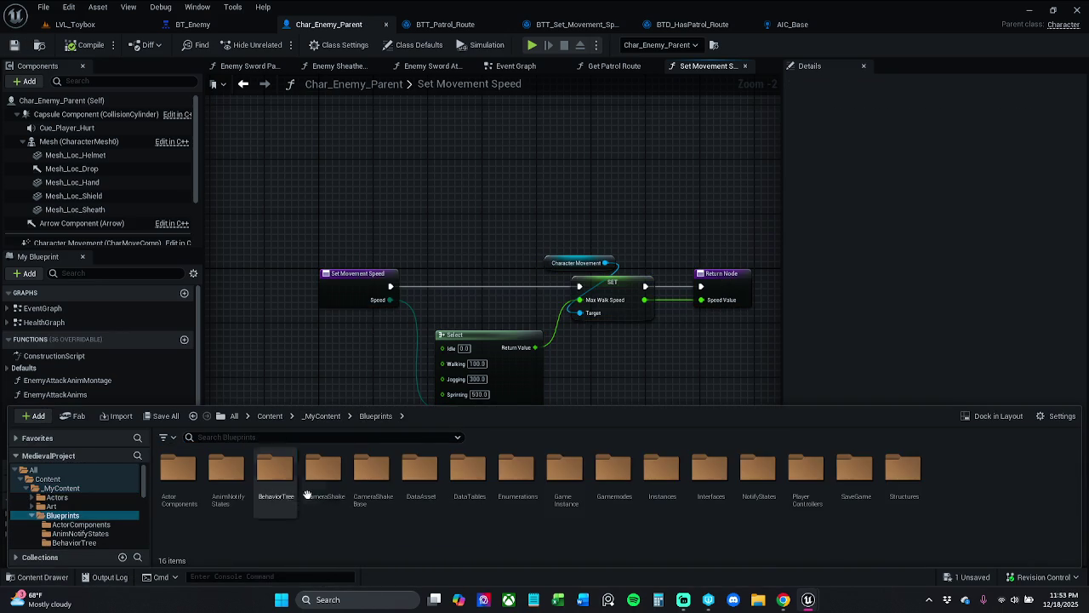
pyautogui.doubleClick(528, 495)
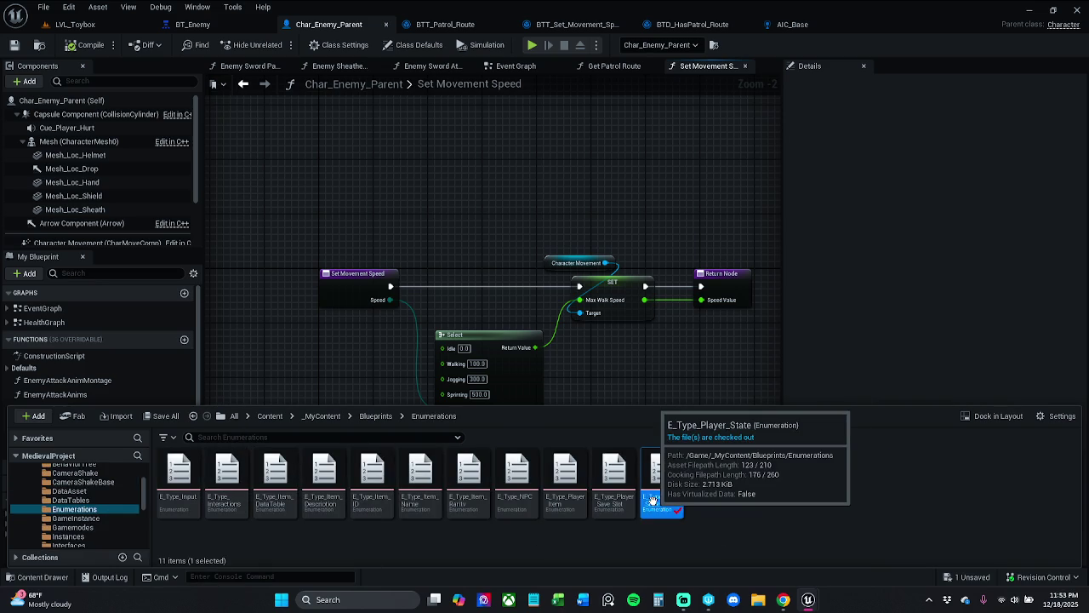
pyautogui.doubleClick(663, 494)
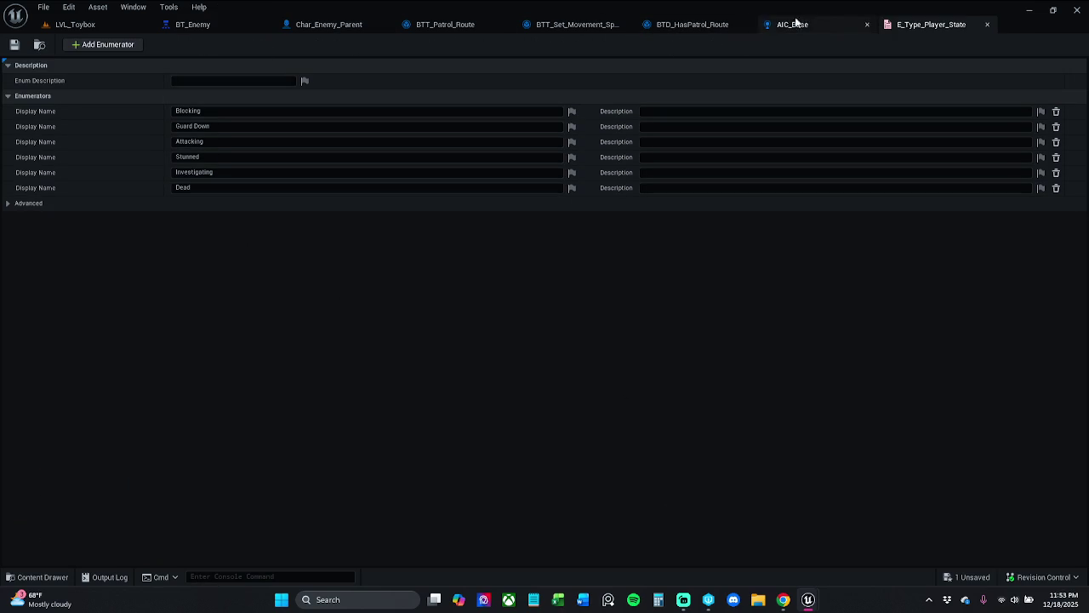
# Step: Dock the E_Type_Player_State editor among the tabs and show BTT_Patrol_Route's task graph
pyautogui.moveTo(941, 26)
pyautogui.mouseDown()
pyautogui.moveTo(749, 40)
pyautogui.moveTo(754, 26)
pyautogui.moveTo(832, 71)
pyautogui.mouseUp()
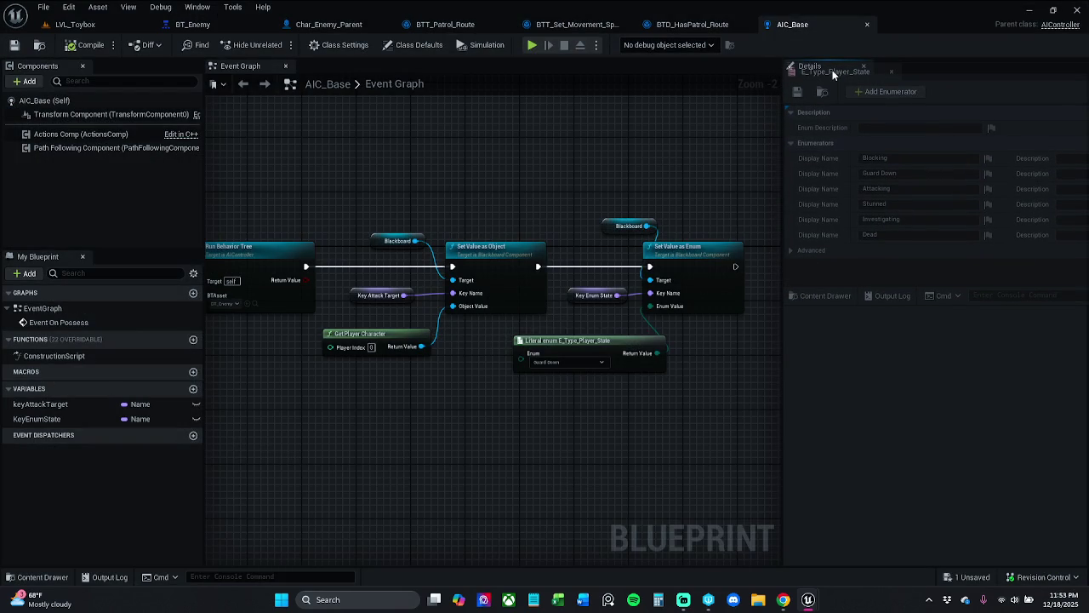
pyautogui.moveTo(832, 70)
pyautogui.mouseDown()
pyautogui.moveTo(739, 78)
pyautogui.moveTo(537, 67)
pyautogui.moveTo(529, 30)
pyautogui.moveTo(539, 27)
pyautogui.mouseUp()
pyautogui.click(438, 29)
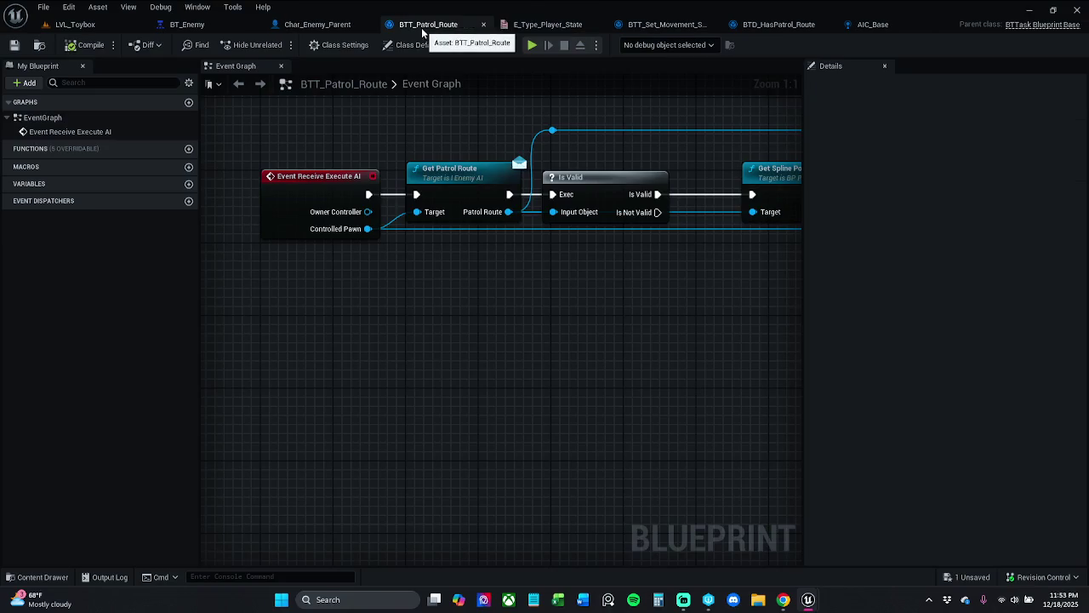
# Step: Review Char_Enemy_Parent's Set Movement Speed entry node and its speed Select node
pyautogui.click(311, 24)
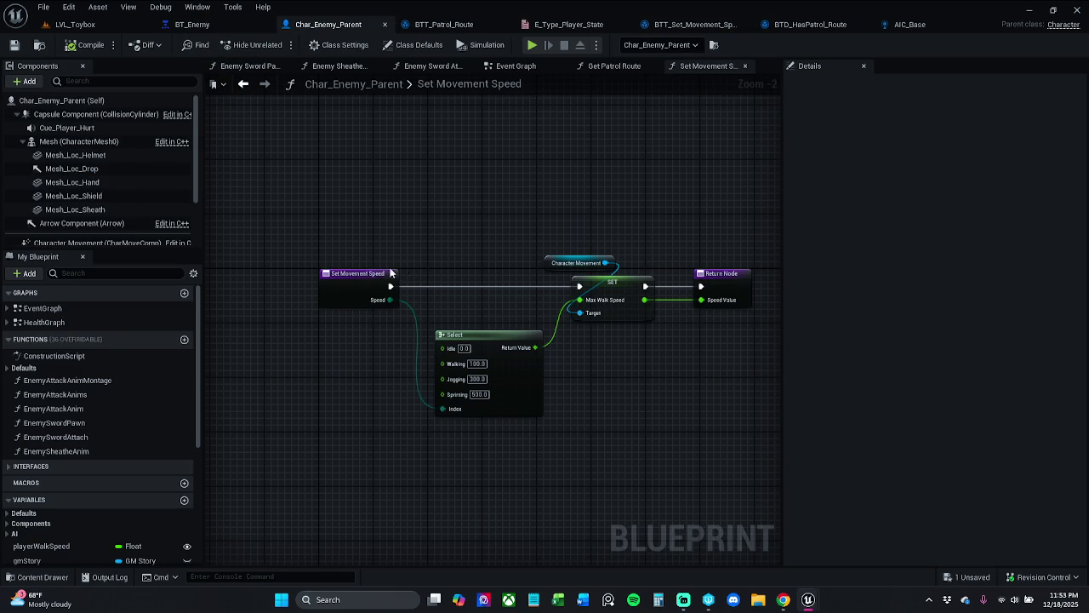
pyautogui.click(373, 287)
pyautogui.click(440, 236)
pyautogui.click(486, 350)
# Step: Open and close E_Type_Player_Save_Slot from the Content Drawer, then close the Unreal Editor
pyautogui.click(357, 295)
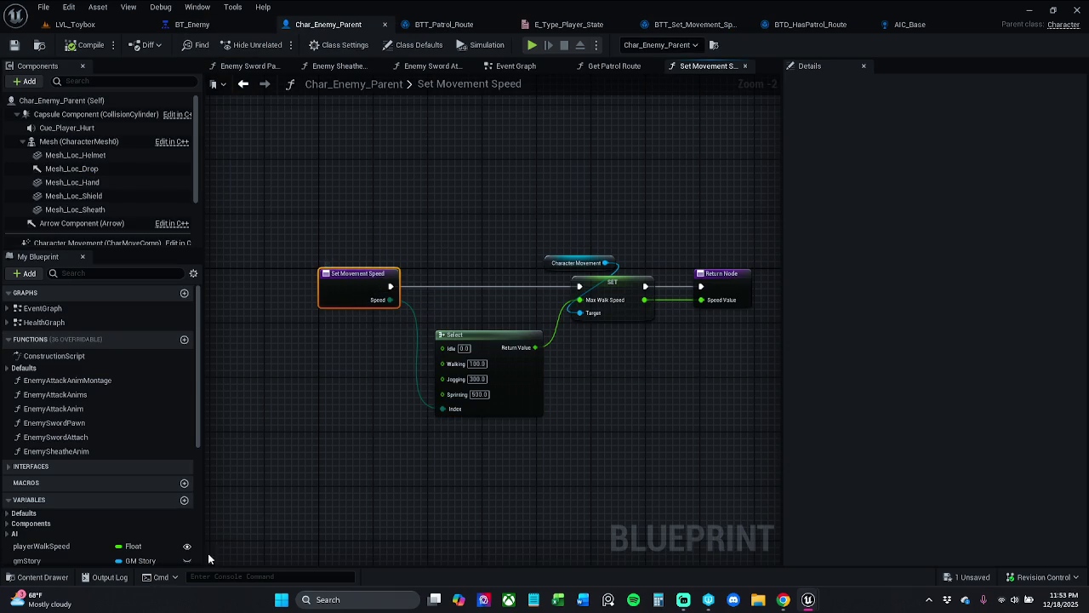
pyautogui.click(35, 577)
pyautogui.doubleClick(614, 480)
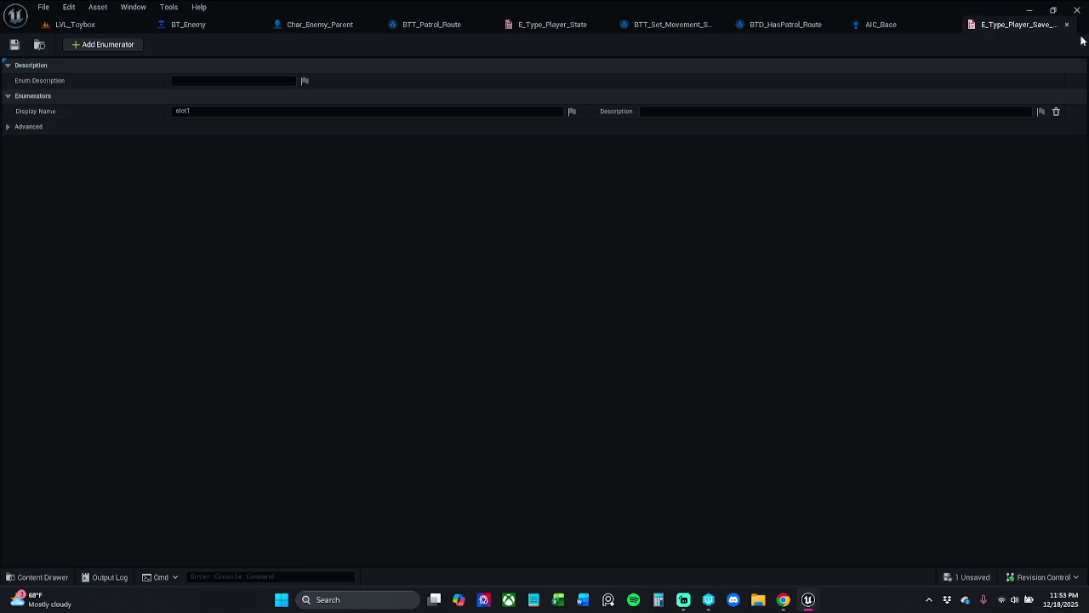
pyautogui.click(1066, 24)
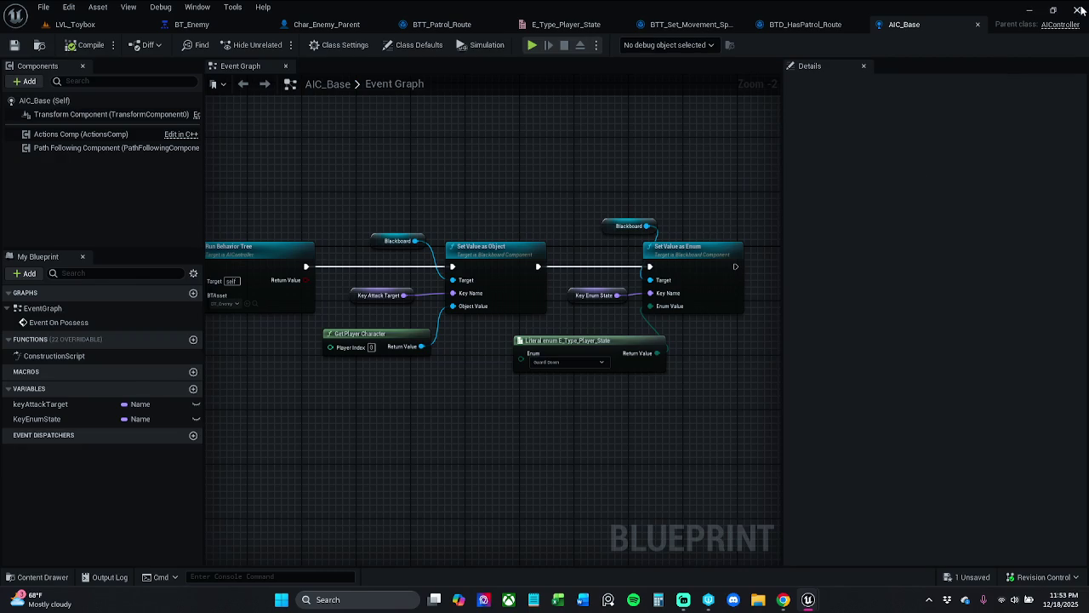
pyautogui.click(1077, 11)
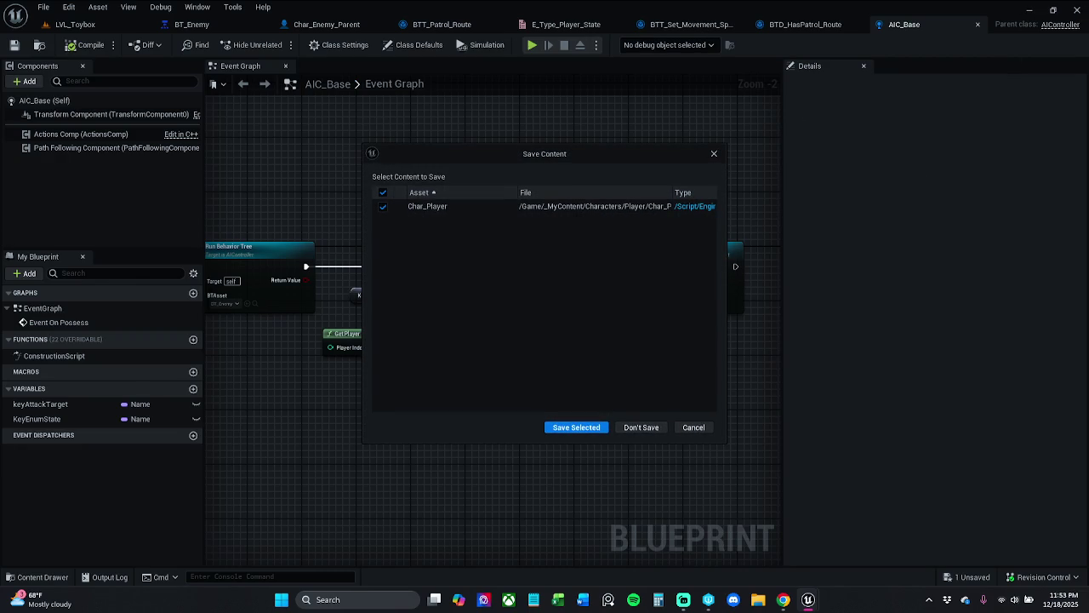
# Step: Save and check out the modified Char_Player asset, then exit to the desktop
pyautogui.click(588, 423)
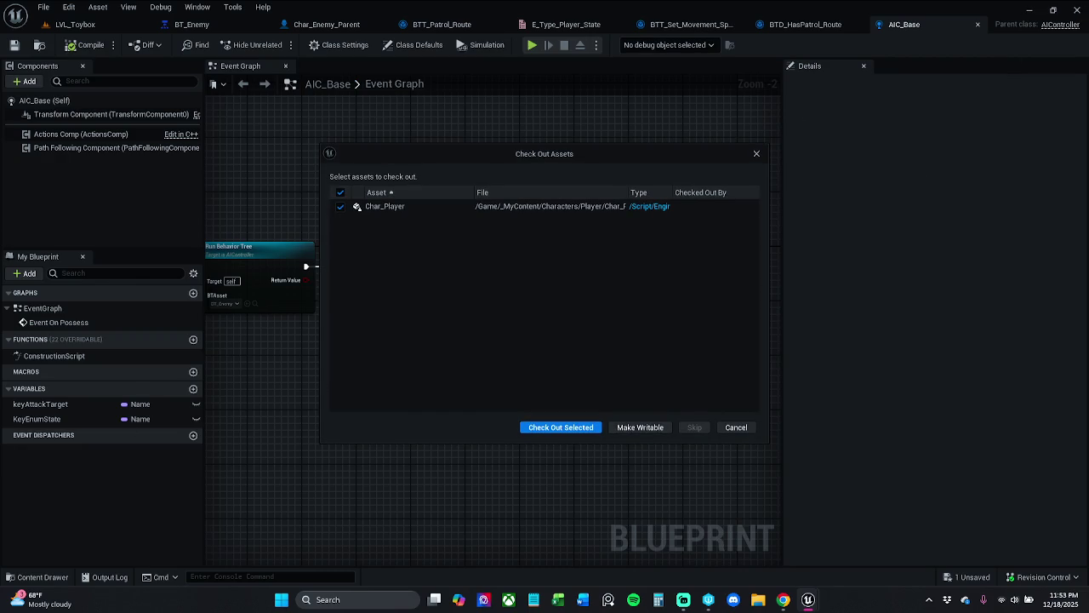
pyautogui.click(592, 428)
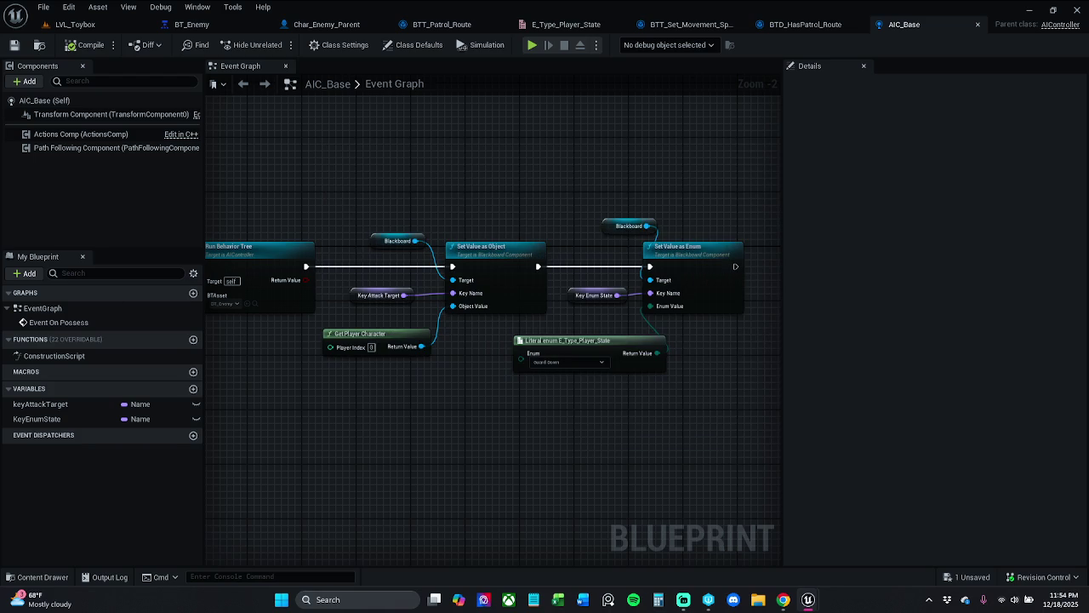
pyautogui.press('super+d')
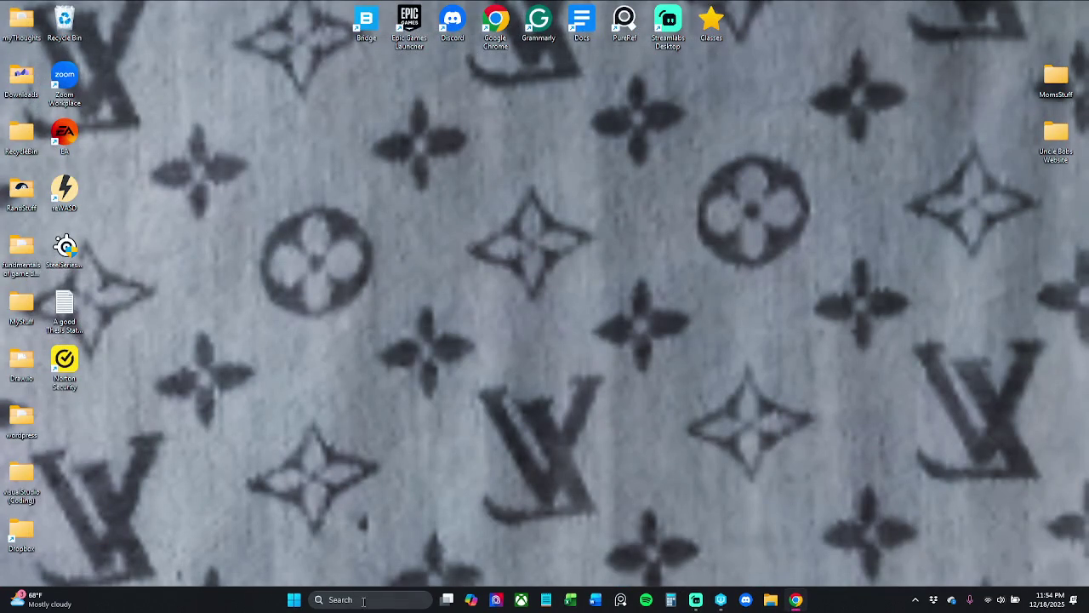
# Step: Bring up the Windows quick-link menu and dismiss it before reopening MedievalProject
pyautogui.rightClick(294, 600)
pyautogui.click(175, 527)
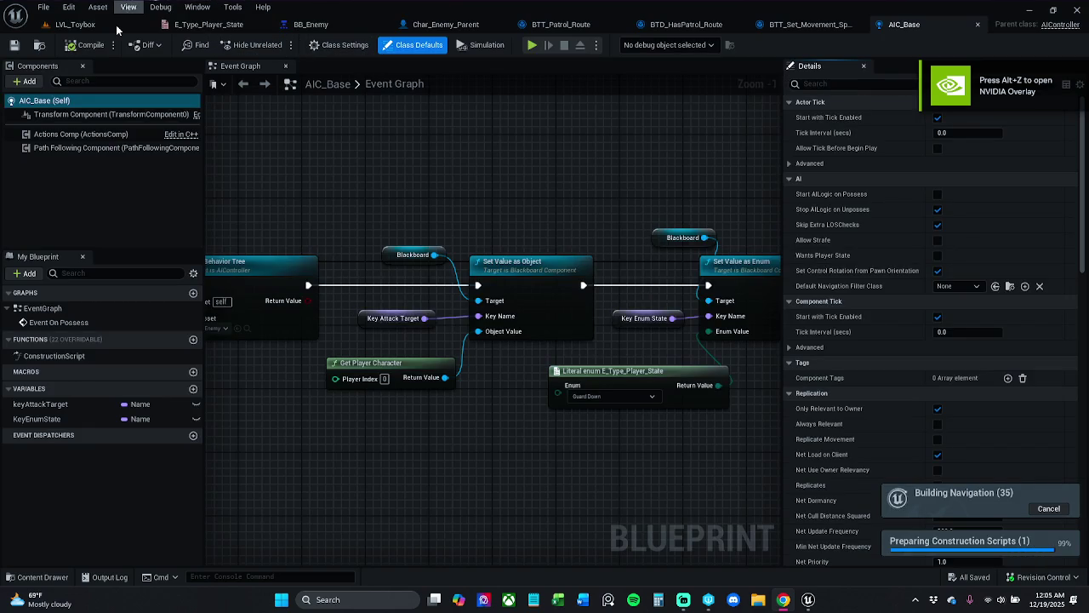
# Step: Play-test LVL_Toybox, pausing, resuming and walking forward, then stop and view BB_Enemy
pyautogui.click(117, 25)
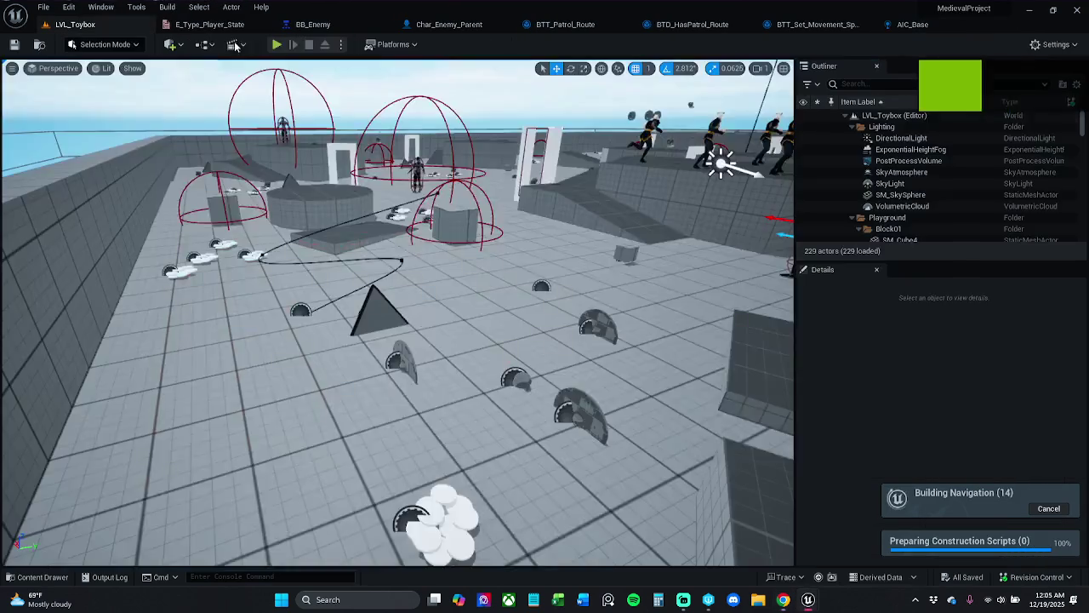
pyautogui.click(282, 46)
pyautogui.press('Escape')
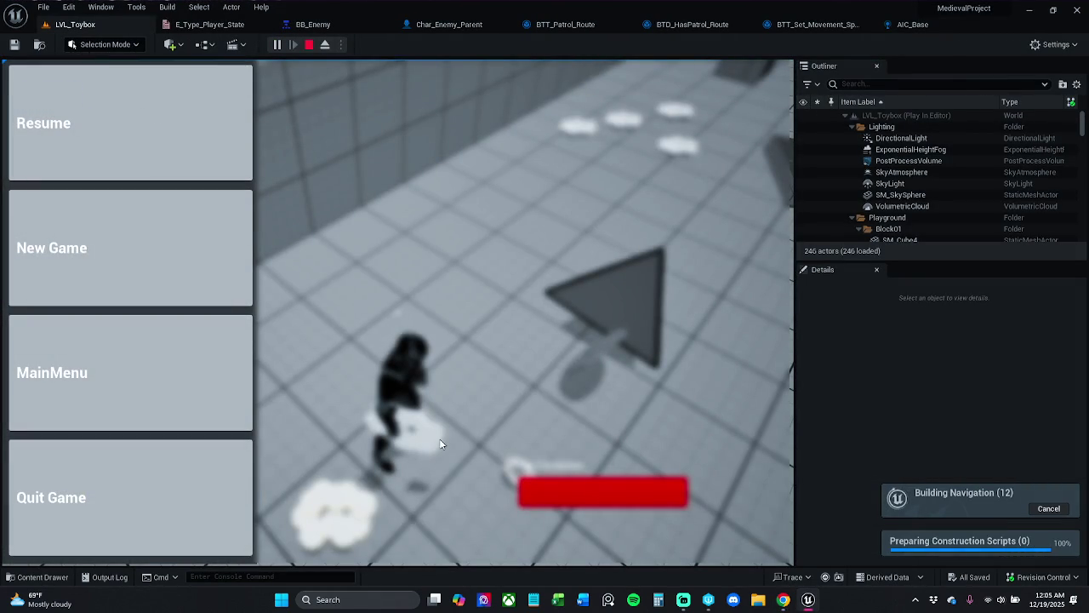
pyautogui.click(211, 125)
pyautogui.press('w')
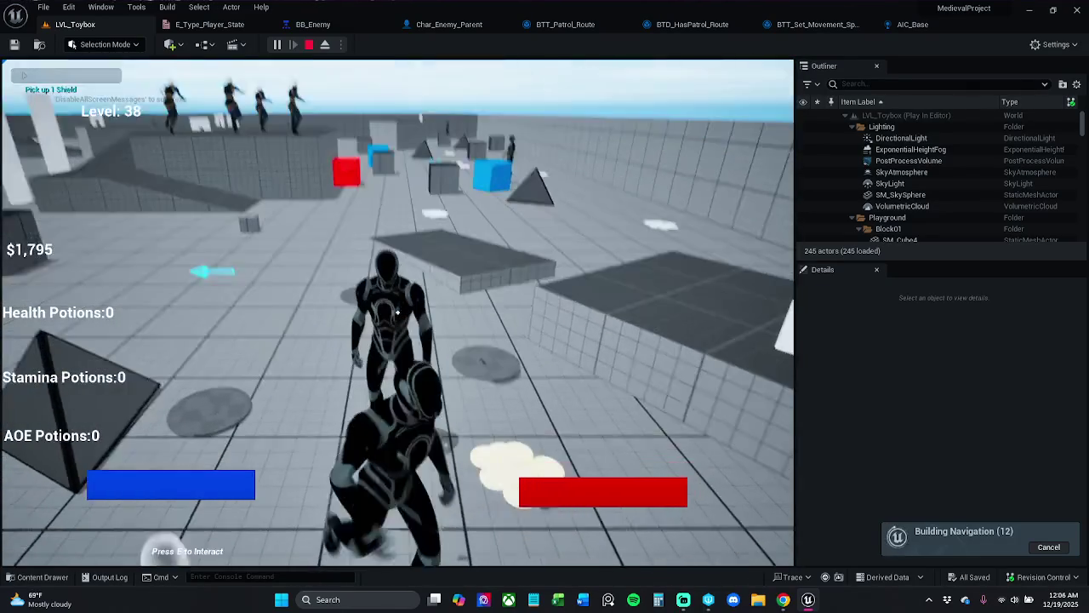
pyautogui.press('Escape')
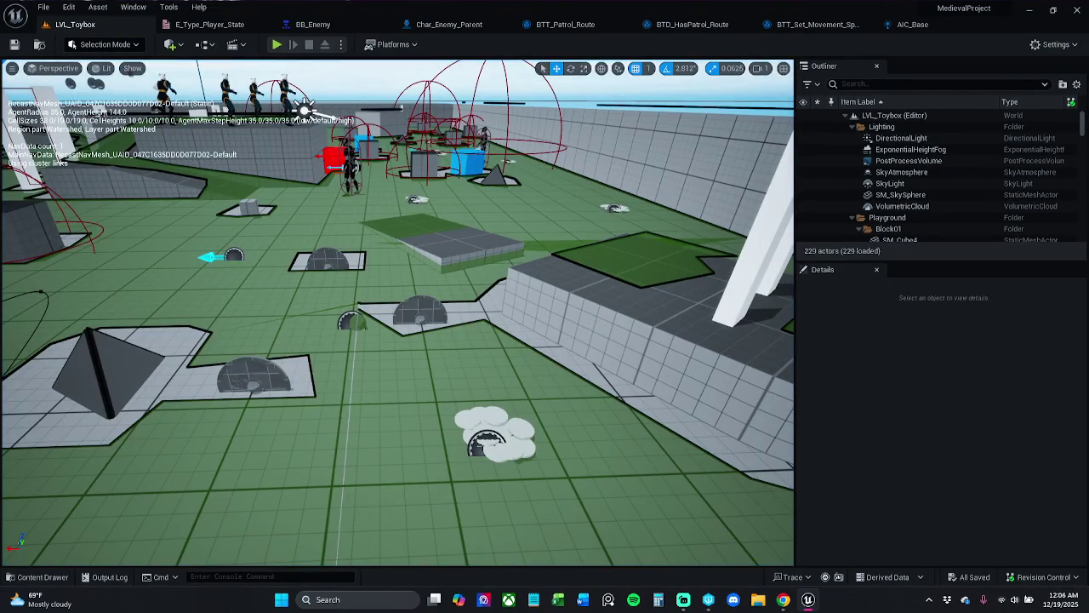
pyautogui.click(313, 24)
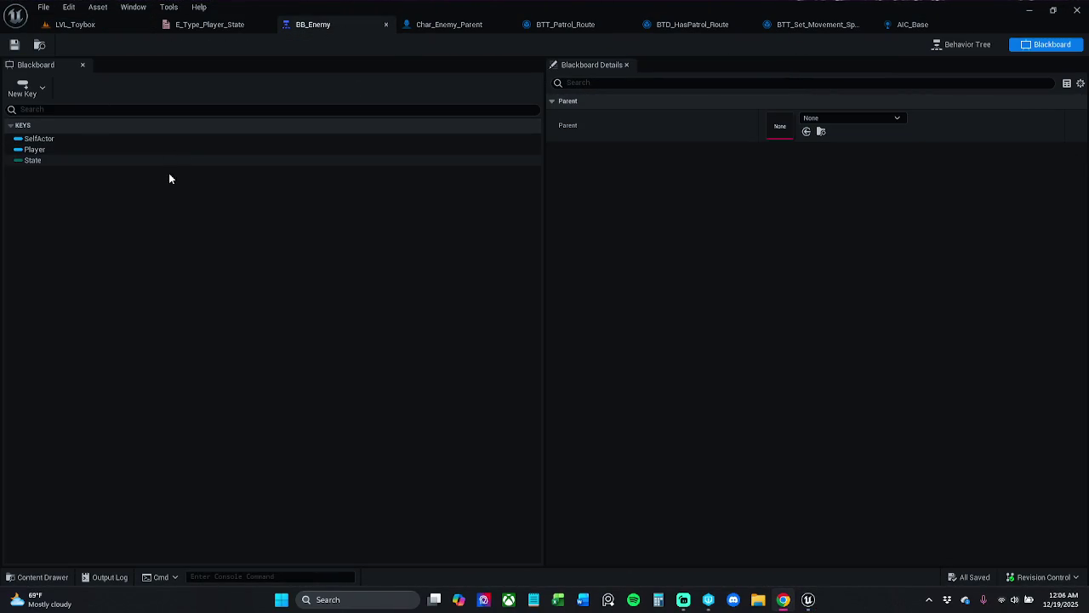
# Step: Close E_Type_Player_State, then open and close E_Enemy_Movement_Speed from _MyContent/Characters/Enemy/Enums
pyautogui.click(219, 25)
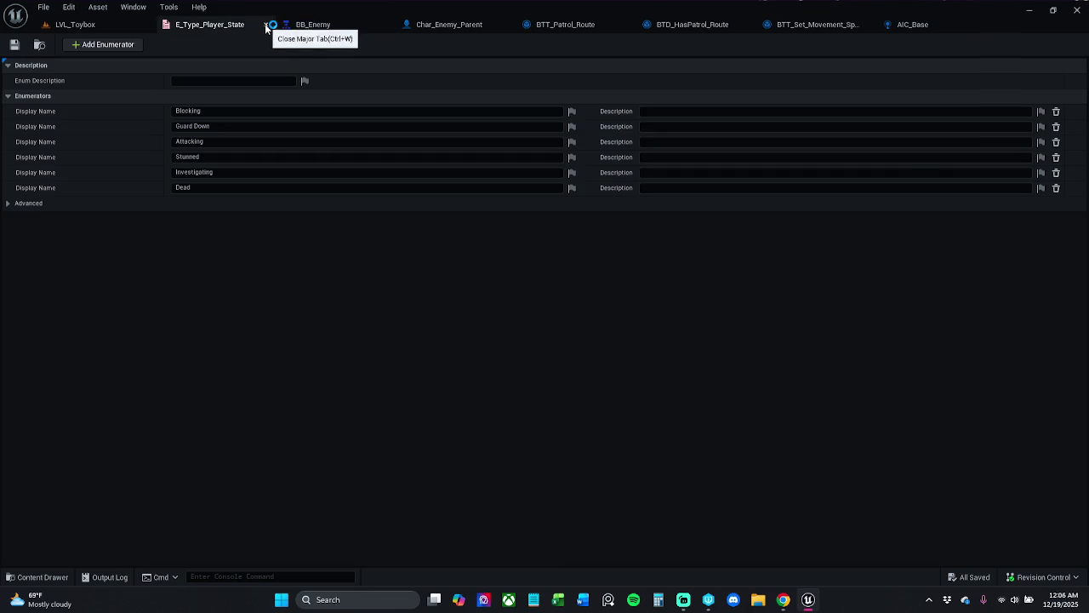
pyautogui.click(265, 24)
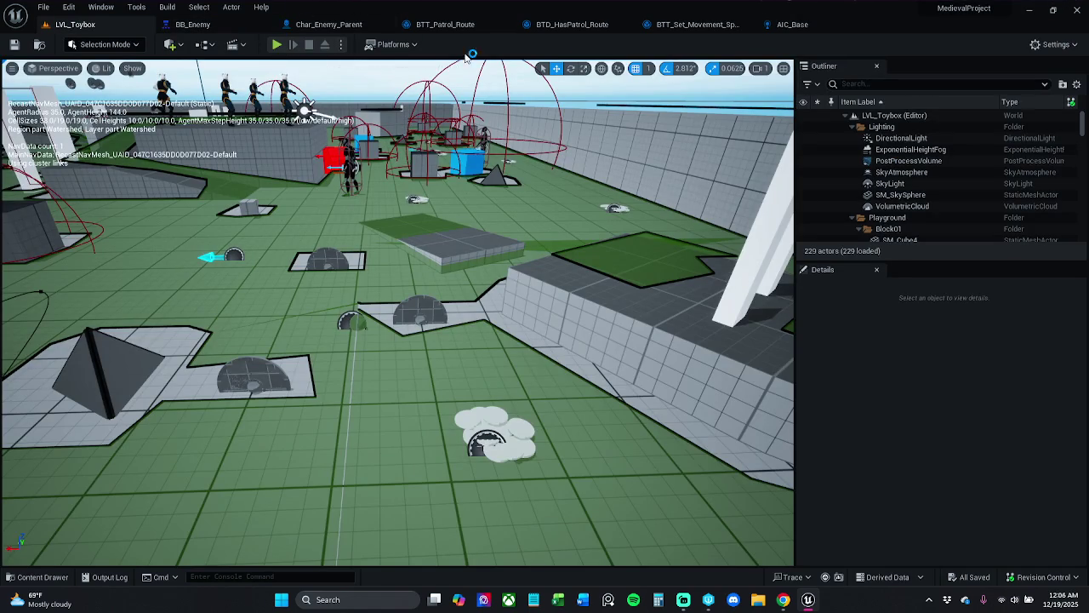
pyautogui.click(41, 578)
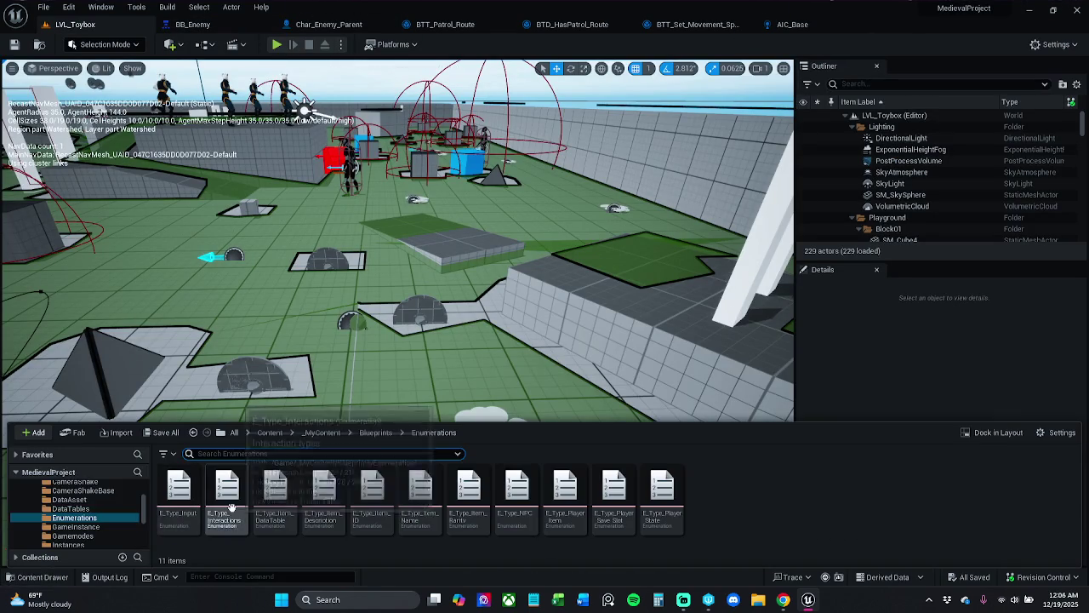
pyautogui.click(322, 432)
pyautogui.doubleClick(319, 490)
pyautogui.click(166, 491)
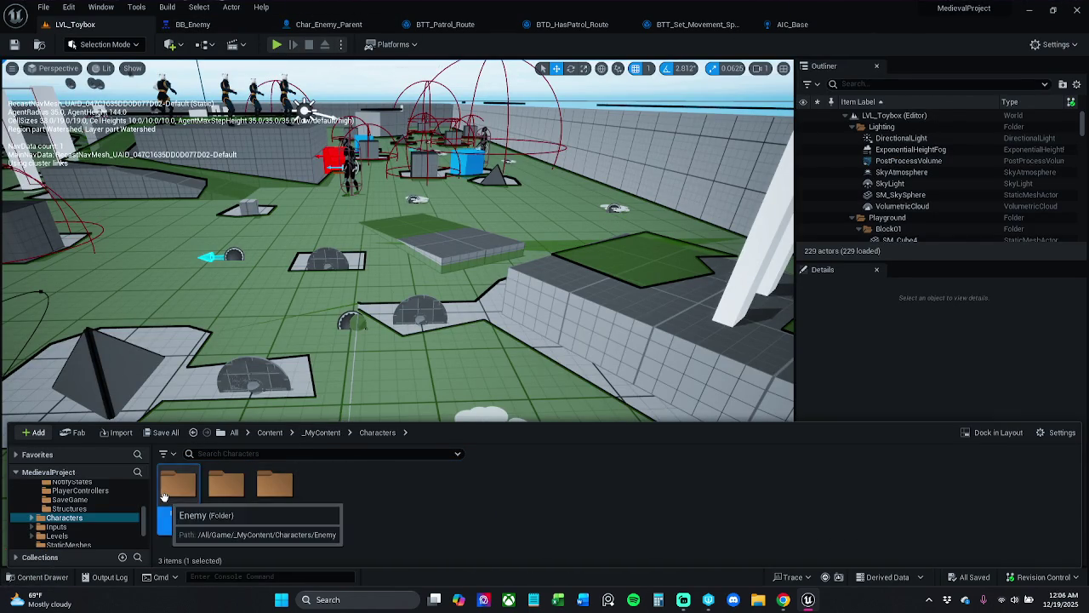
pyautogui.doubleClick(165, 496)
pyautogui.click(403, 515)
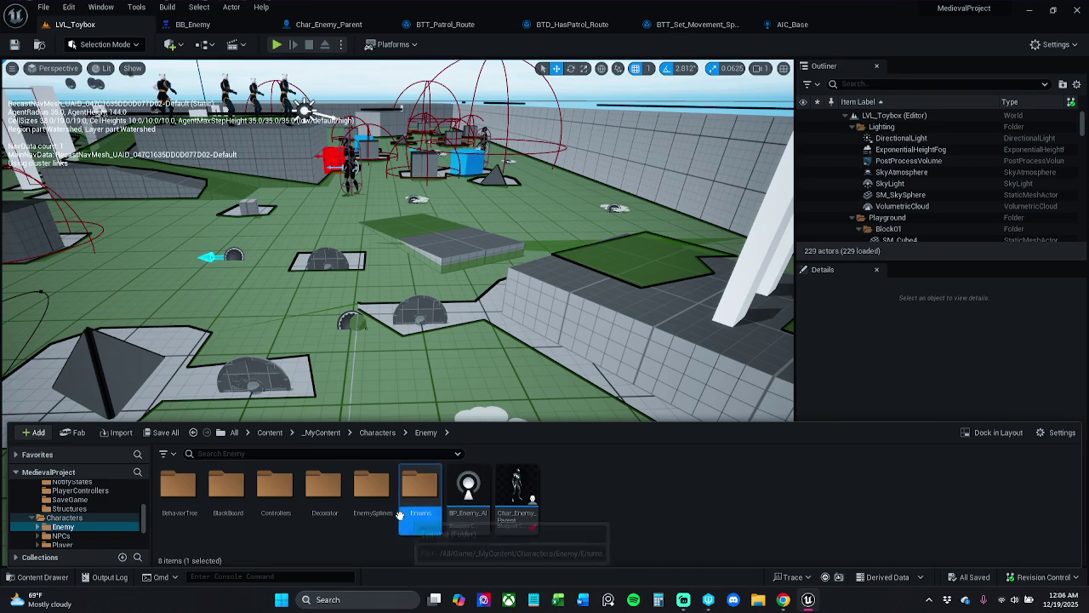
pyautogui.doubleClick(415, 493)
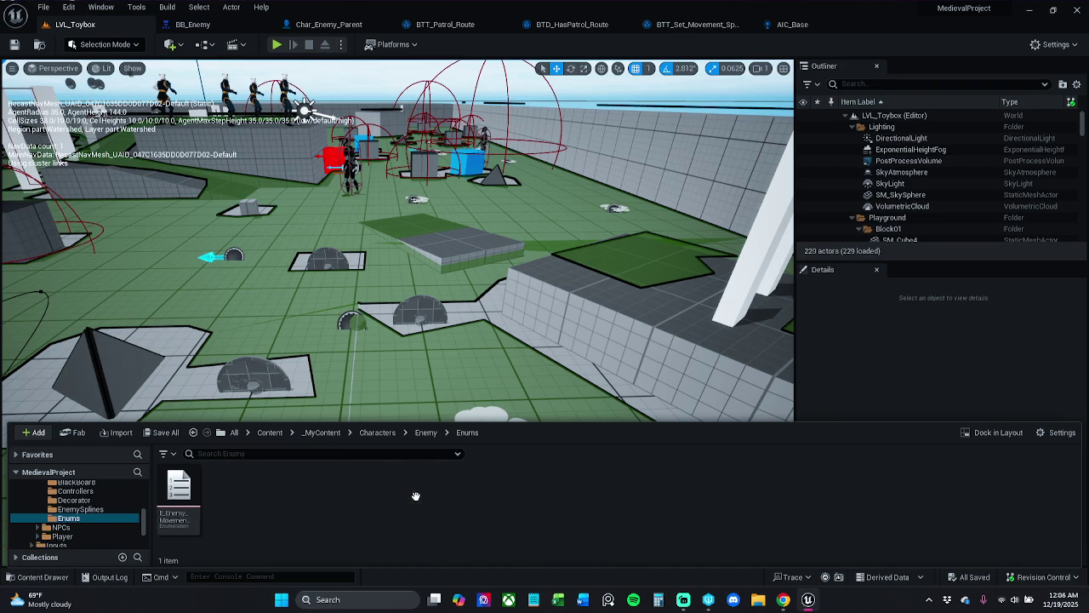
pyautogui.doubleClick(184, 502)
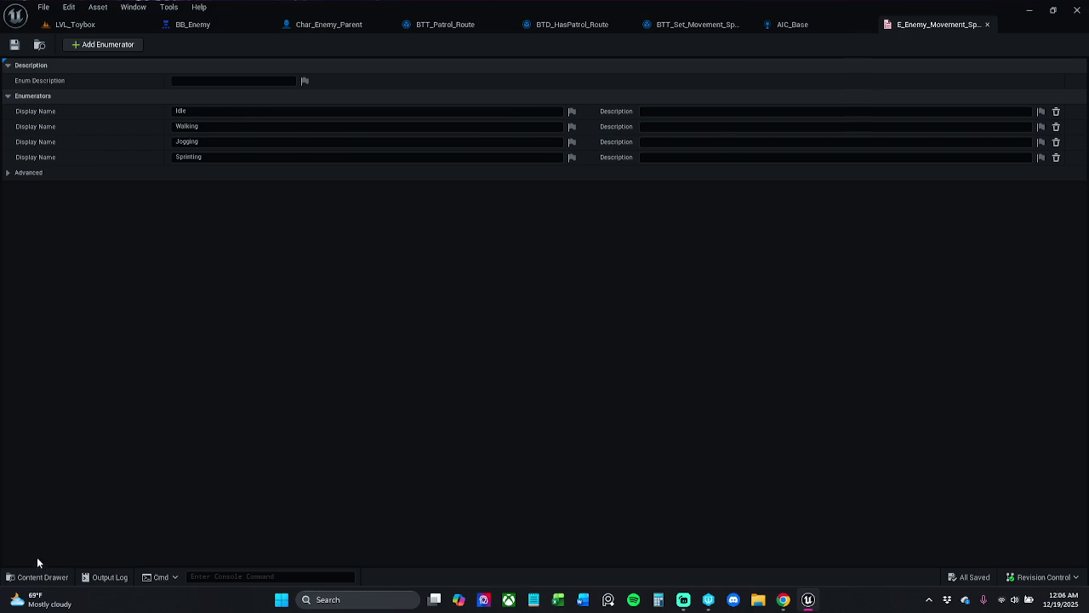
pyautogui.click(987, 23)
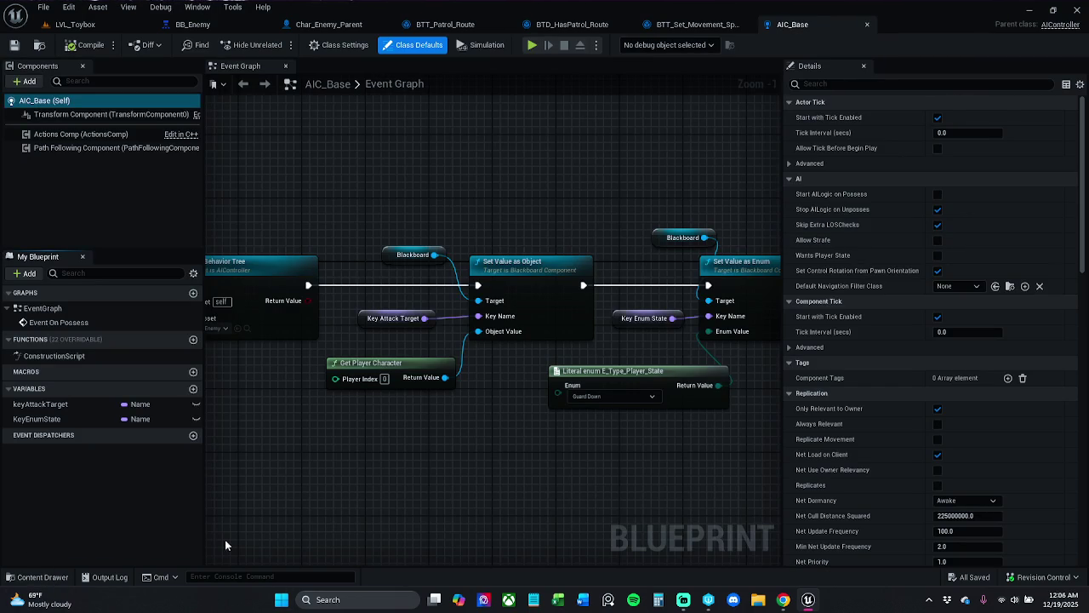
# Step: Review AIC_Base's graph, then go from BB_Enemy to BT_Enemy and center the whole tree
pyautogui.scroll(-1, 425, 425)
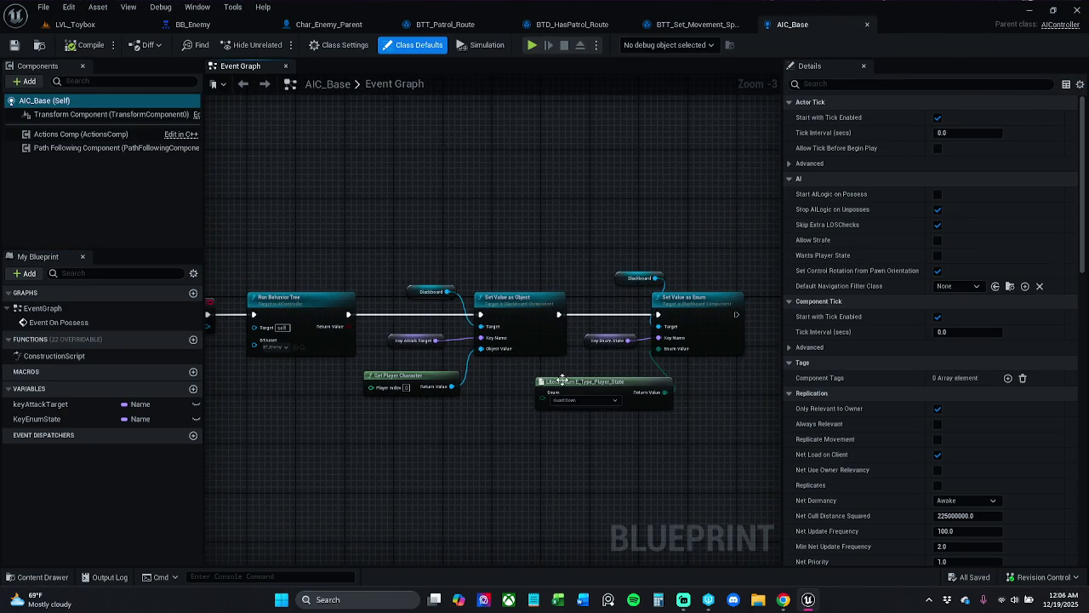
pyautogui.scroll(1, 555, 383)
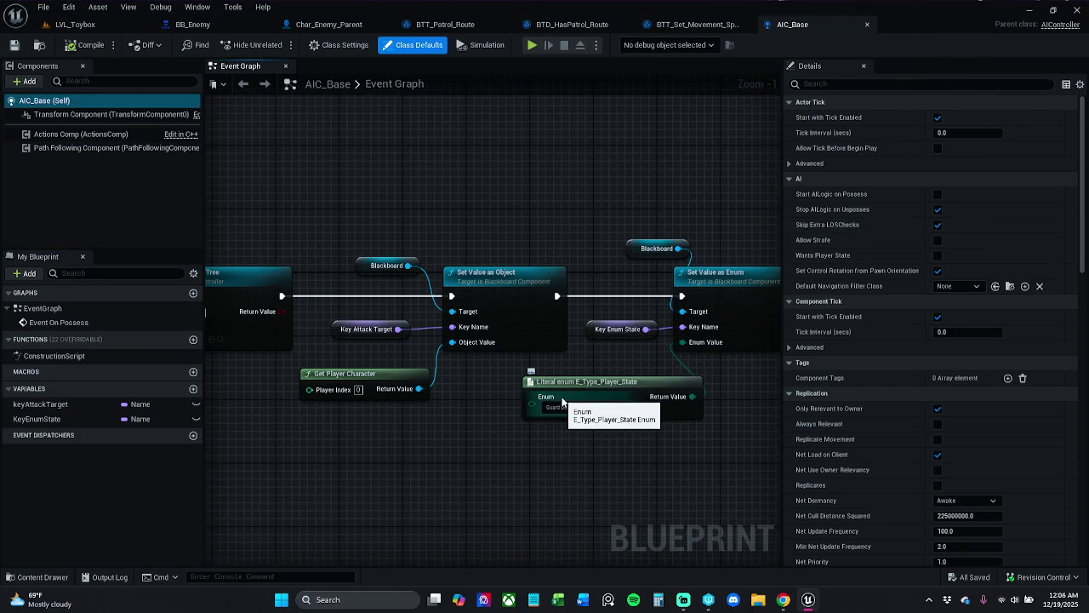
pyautogui.click(189, 34)
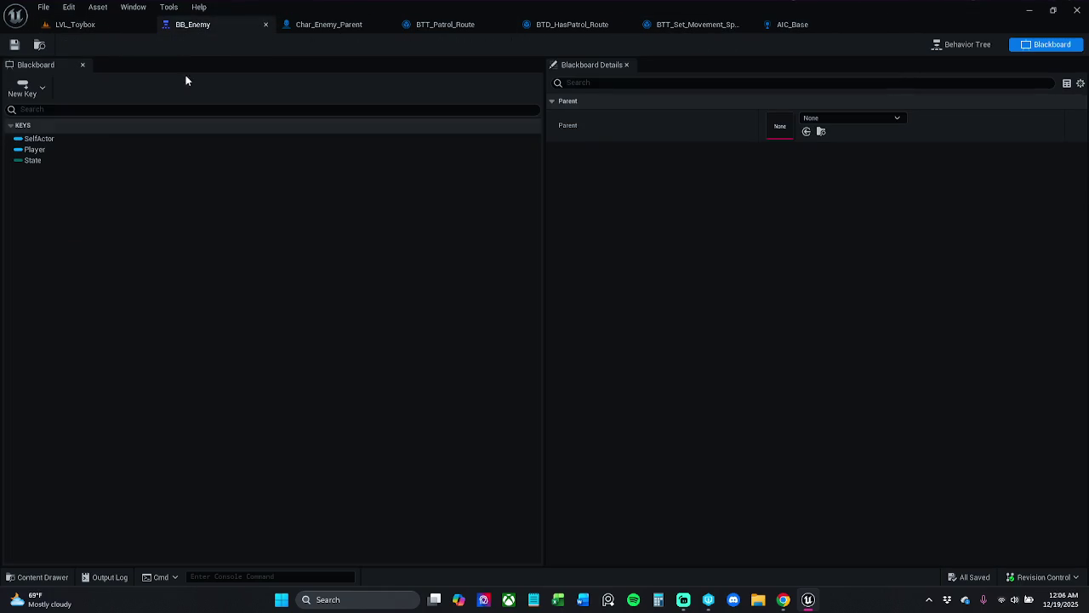
pyautogui.click(971, 46)
pyautogui.scroll(-4, 450, 213)
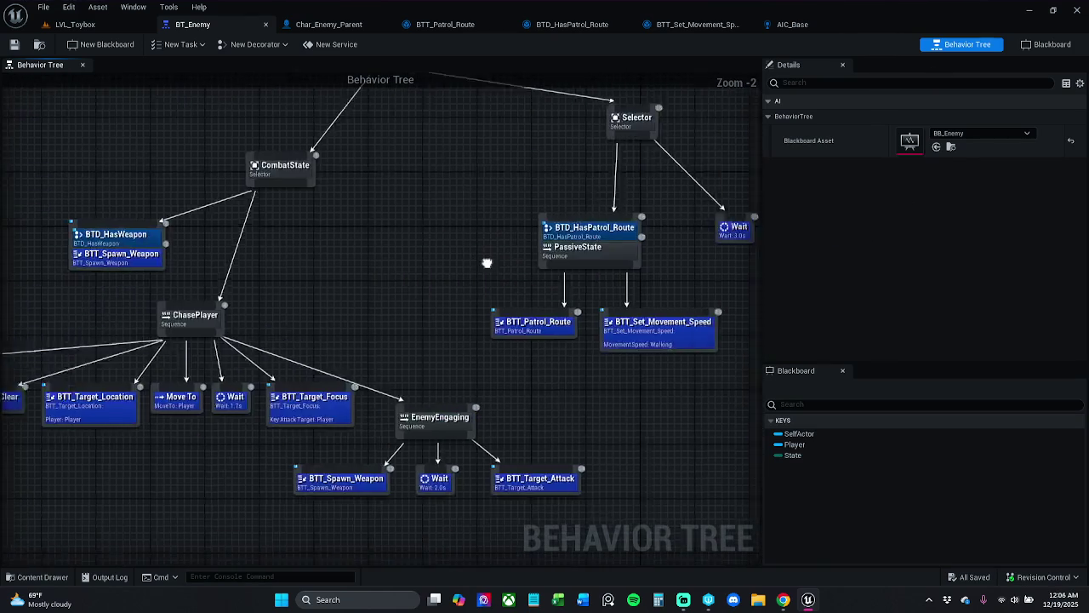
pyautogui.moveTo(412, 240); pyautogui.dragTo(486, 289)
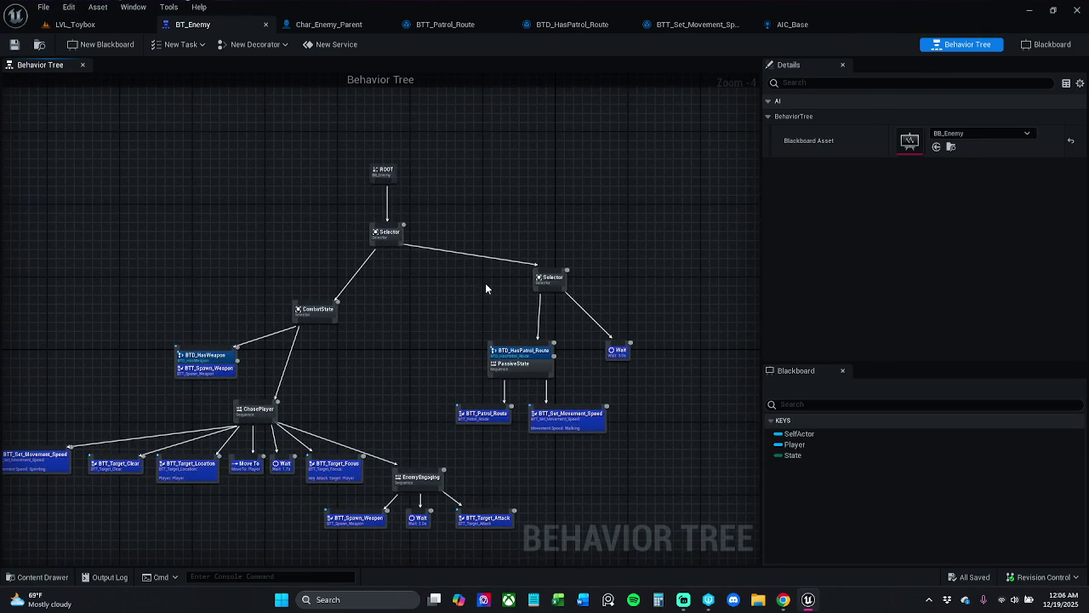